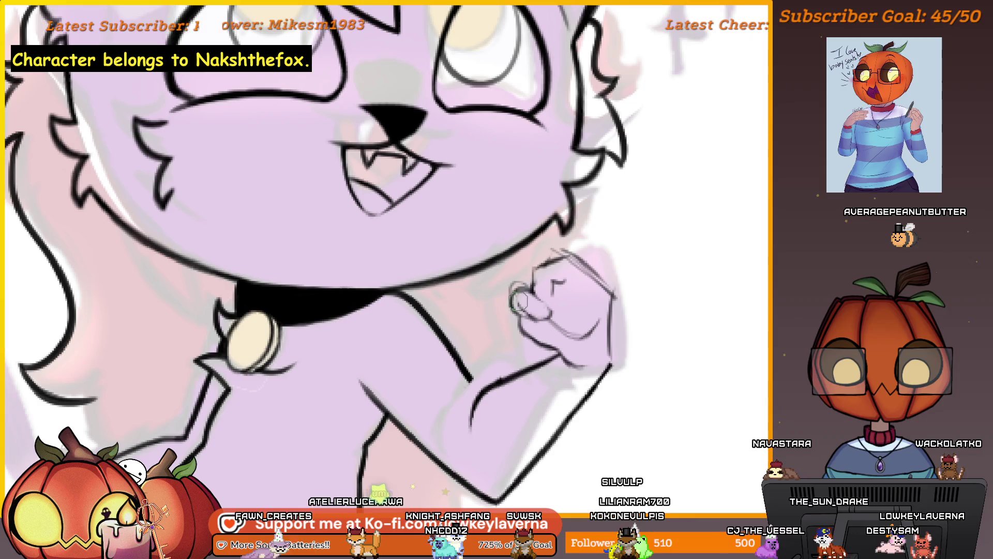
# Pan and zoom around the raised fist beside the collar to compare it with the whole cat.
pyautogui.moveTo(516, 302); pyautogui.dragTo(520, 281)
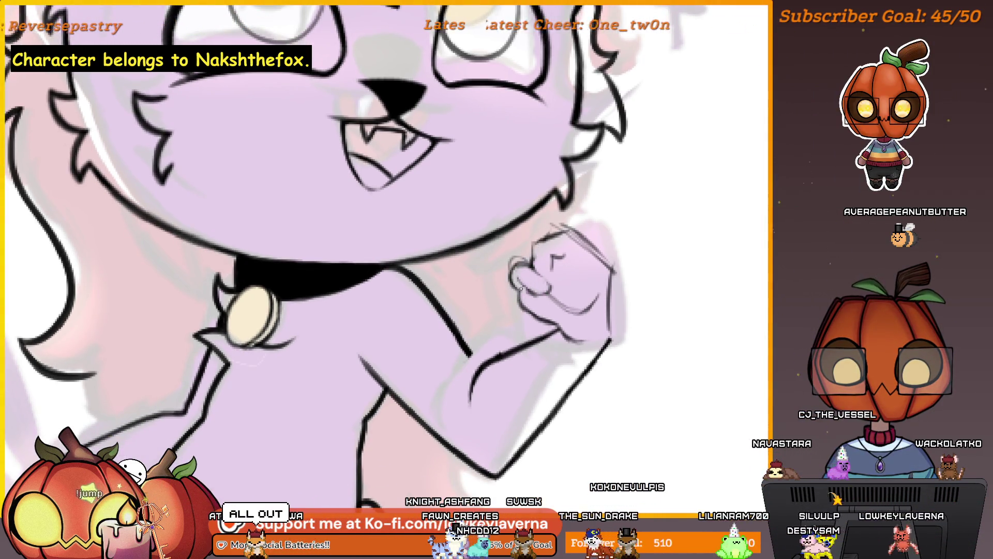
pyautogui.moveTo(532, 221); pyautogui.dragTo(550, 238)
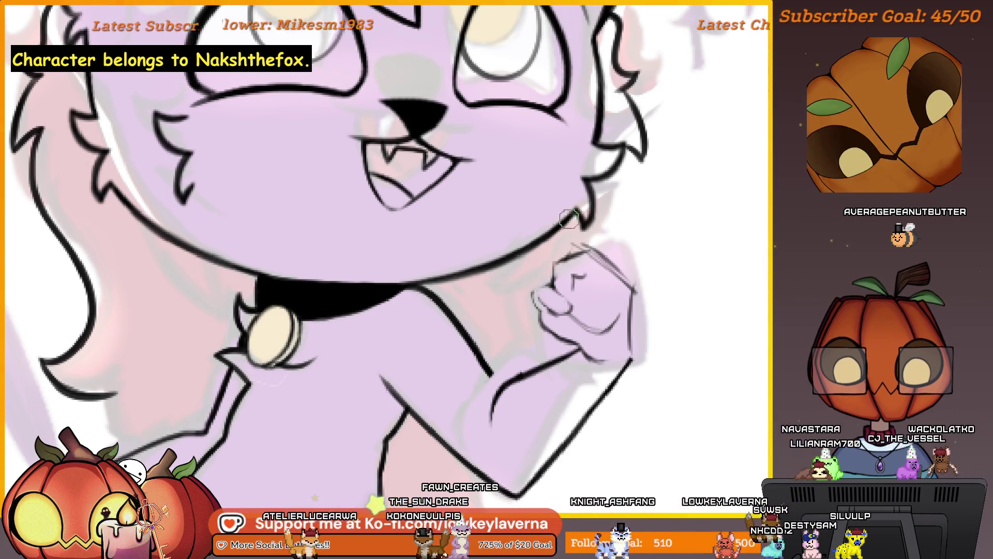
pyautogui.scroll(-3, 534, 309)
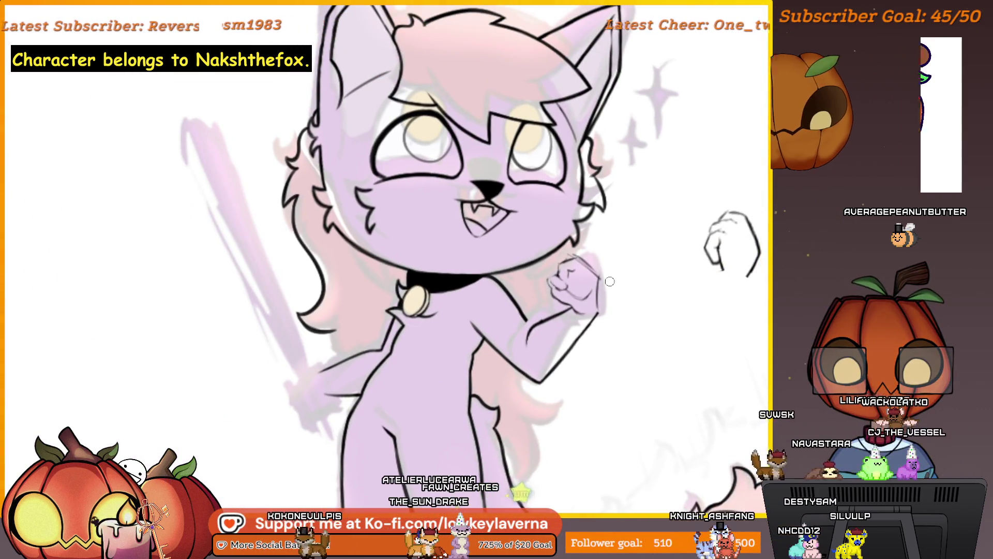
pyautogui.scroll(3, 565, 299)
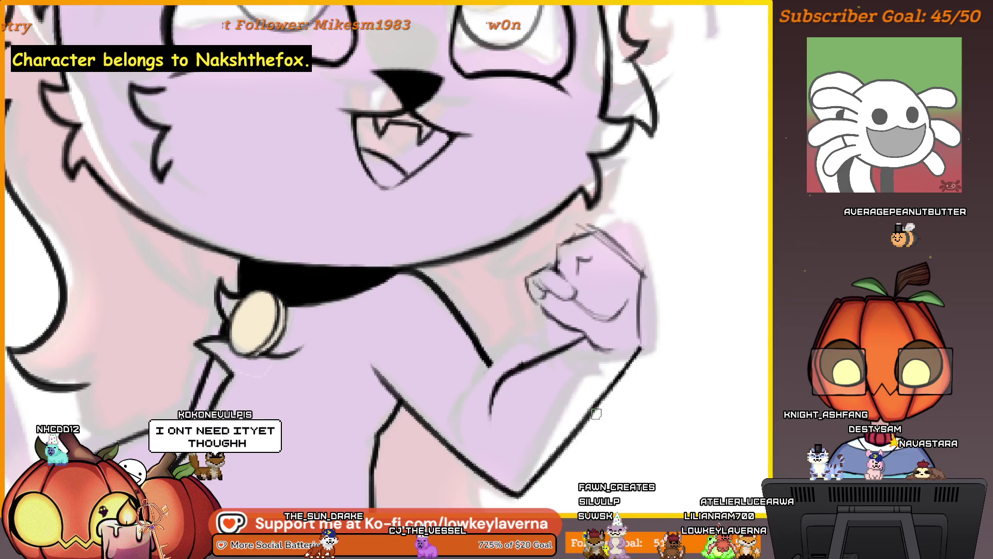
pyautogui.scroll(-6, 561, 405)
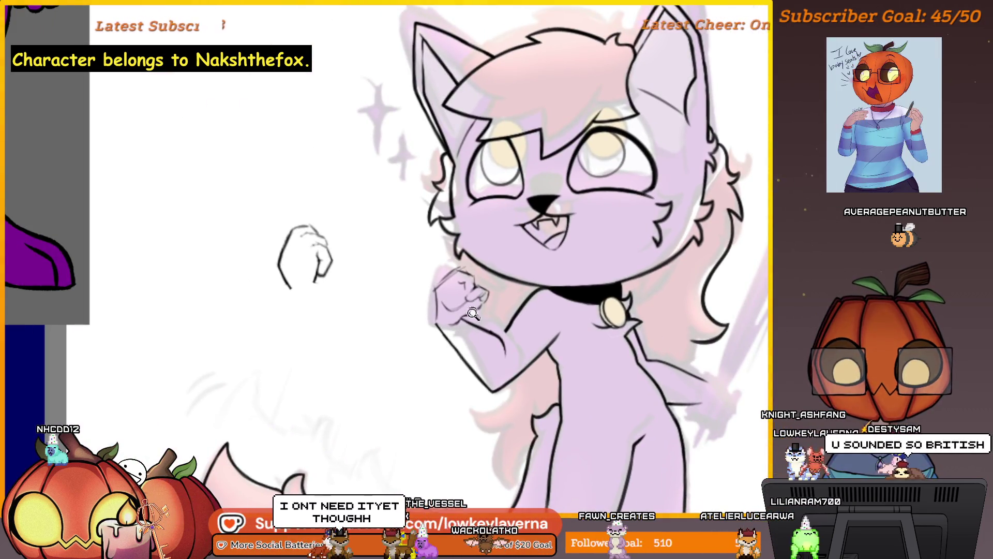
# Zoom out to the whole cat, then zoom in and pan around the raised fist.
pyautogui.scroll(4, 528, 262)
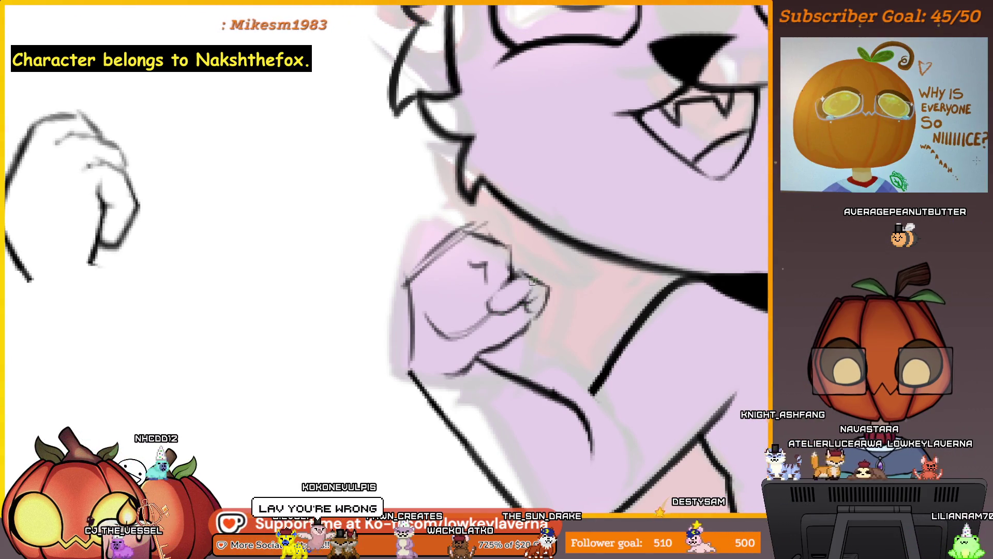
pyautogui.hotkey('ctrl', '0')
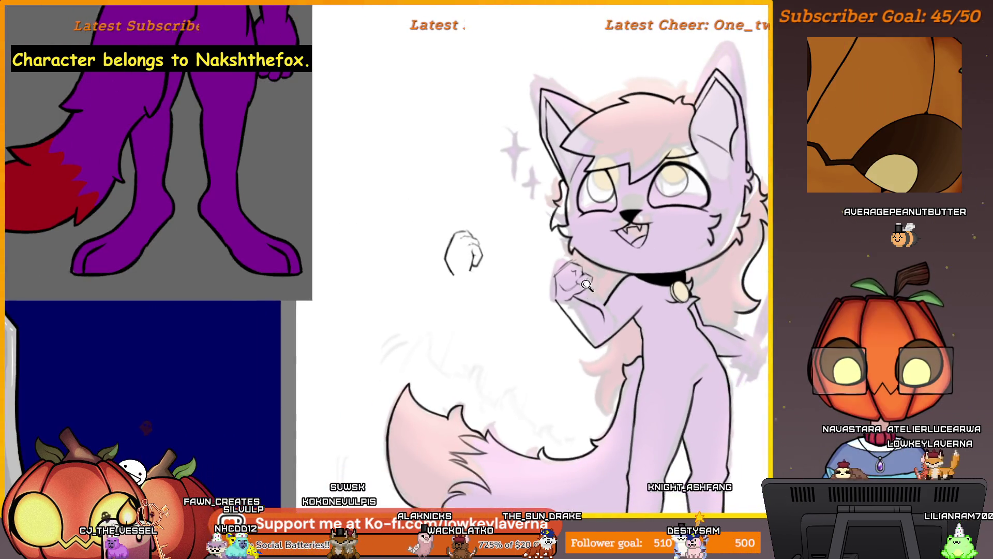
pyautogui.click(587, 284)
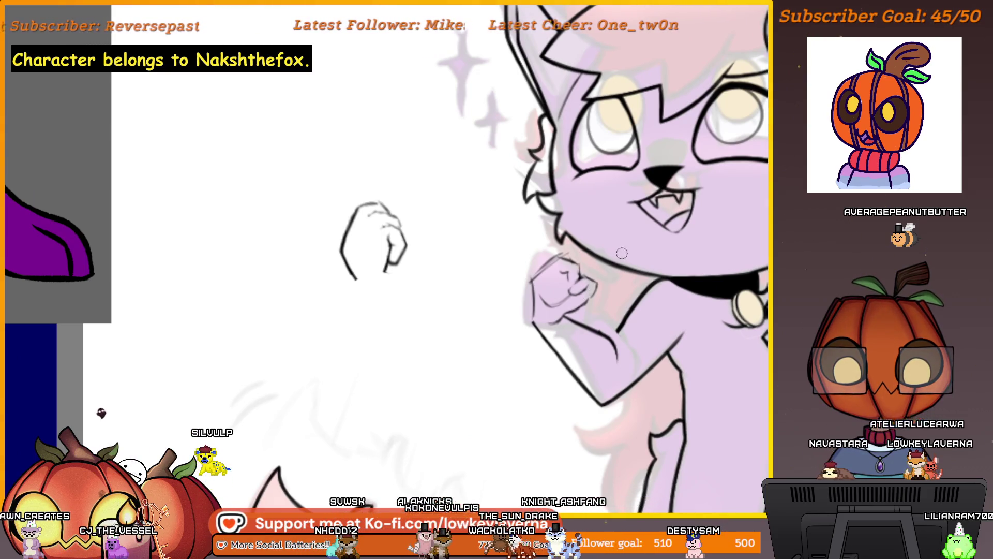
pyautogui.scroll(-3, 595, 282)
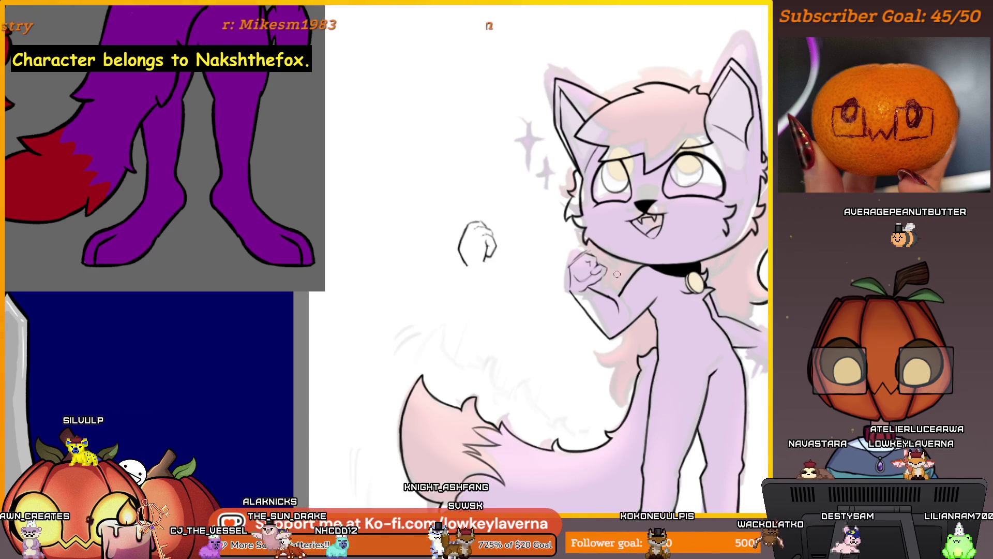
pyautogui.scroll(2, 595, 266)
pyautogui.scroll(-3, 576, 271)
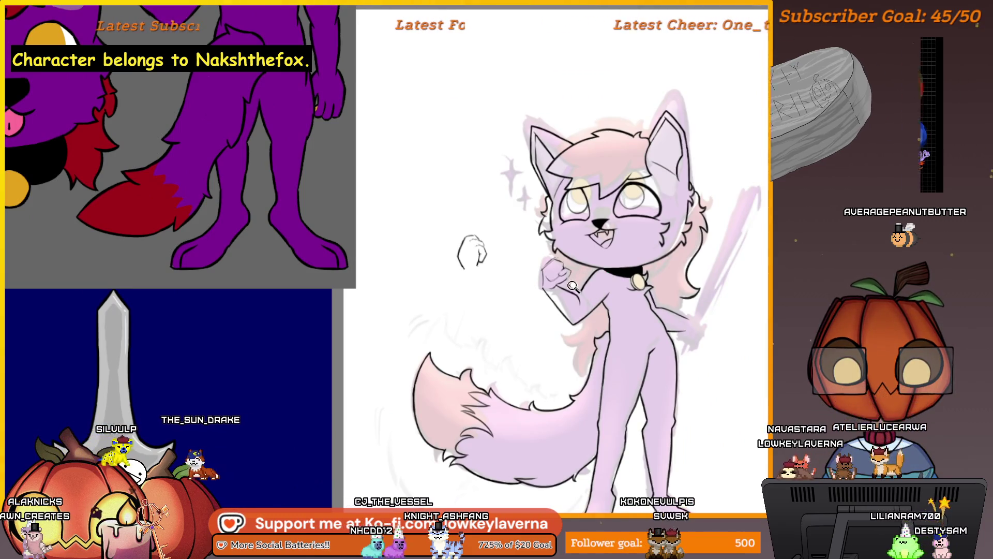
pyautogui.scroll(3, 569, 271)
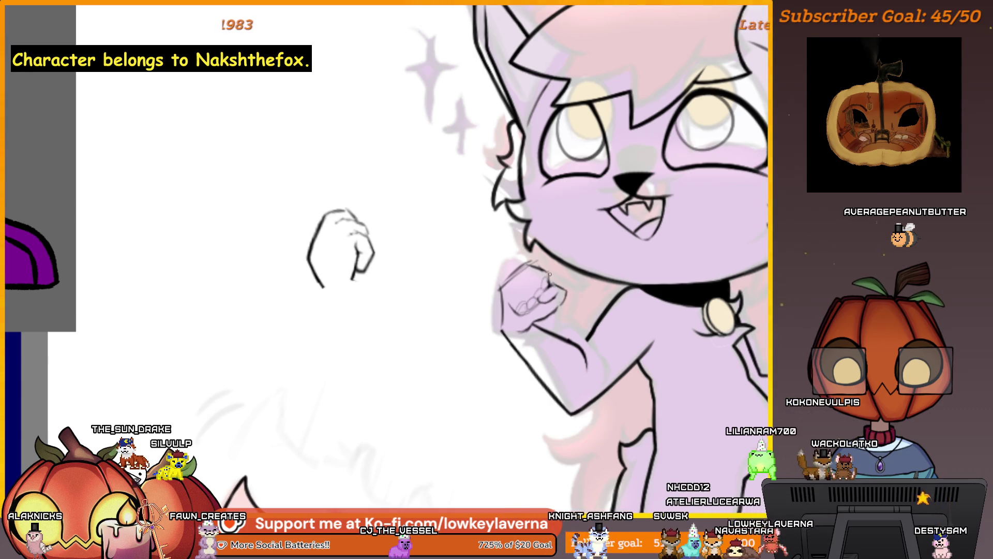
pyautogui.moveTo(514, 282); pyautogui.dragTo(518, 274)
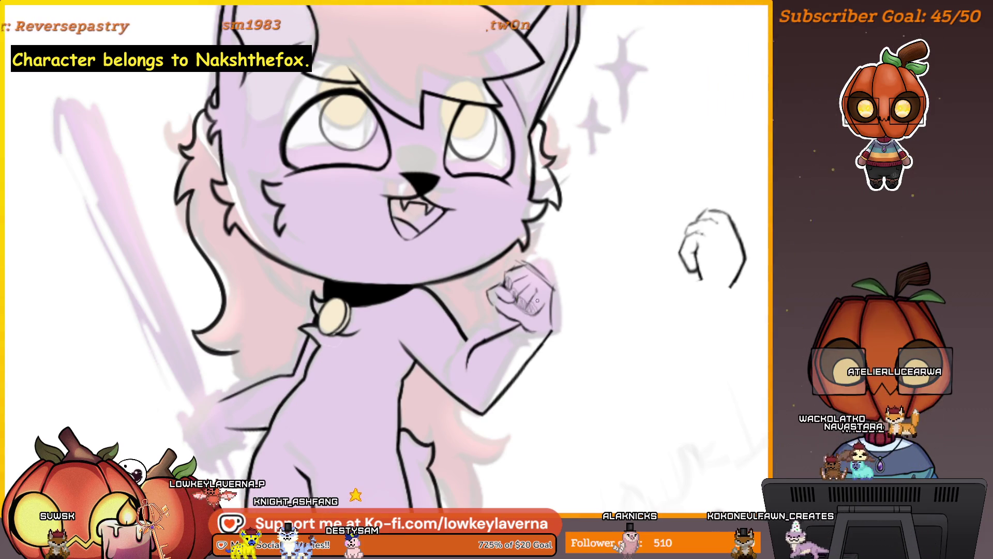
# Frame the collar and raised fist close up and enlarge the brush for inking the fingers.
pyautogui.keyDown('alt'); pyautogui.click(536, 301); pyautogui.keyUp('alt')
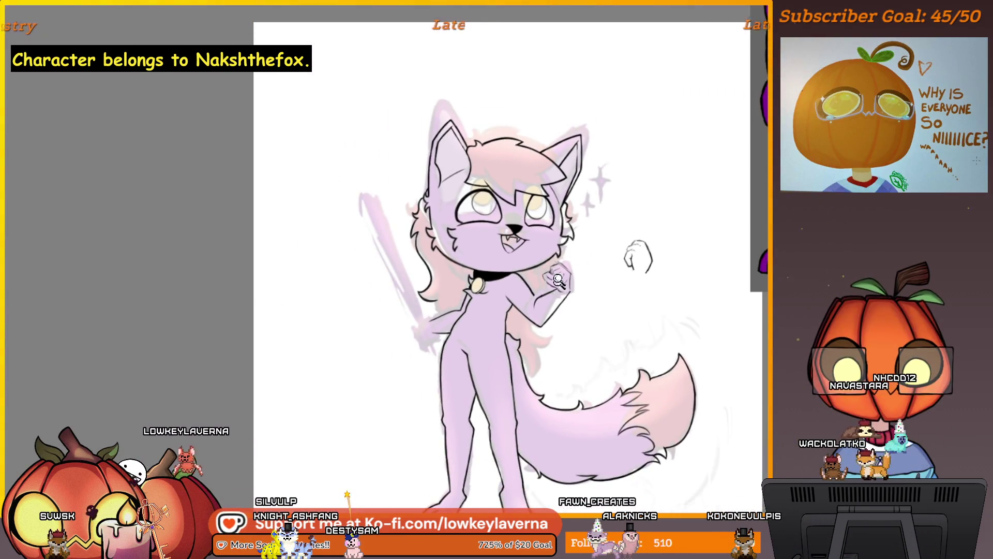
pyautogui.click(558, 289)
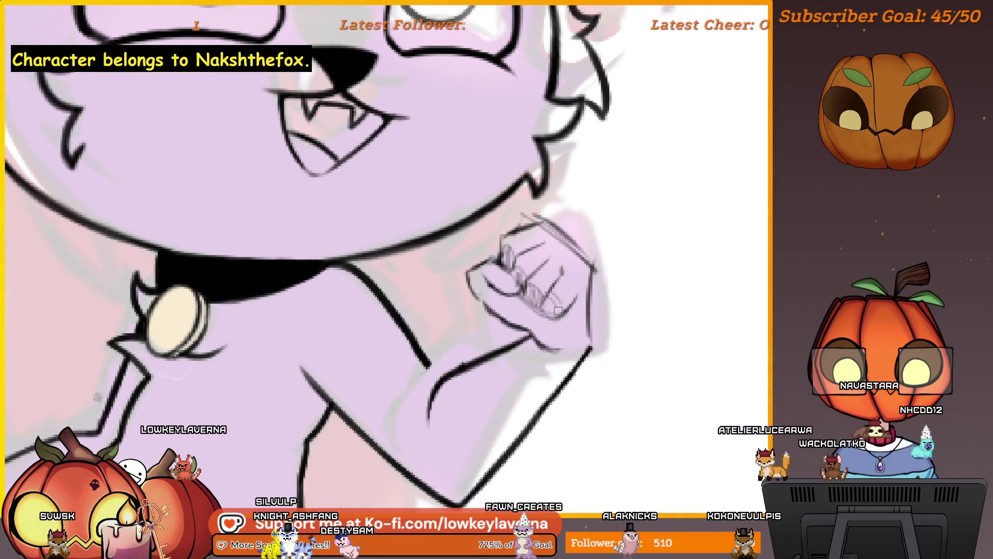
pyautogui.moveTo(534, 291); pyautogui.dragTo(542, 302)
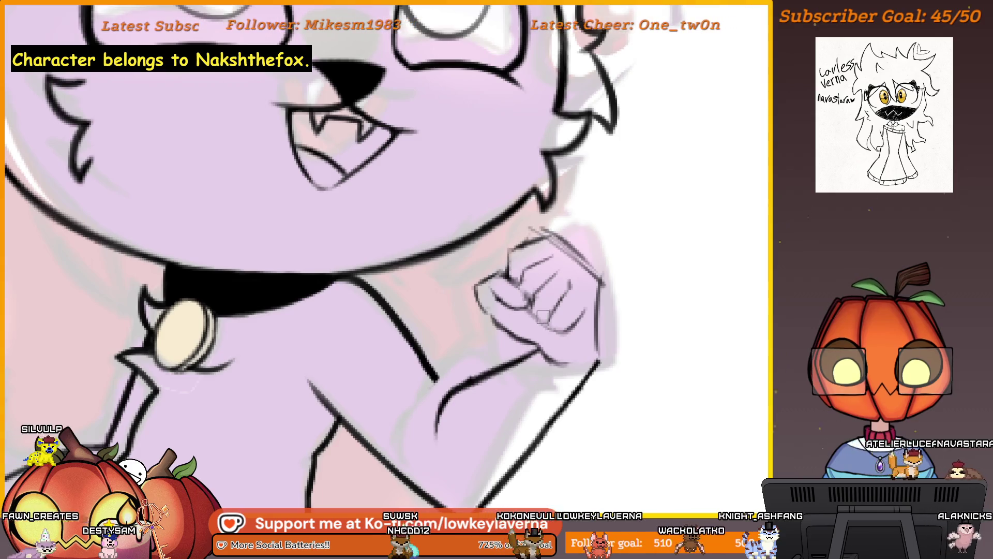
pyautogui.moveTo(533, 291); pyautogui.dragTo(523, 282)
pyautogui.scroll(2, 524, 282)
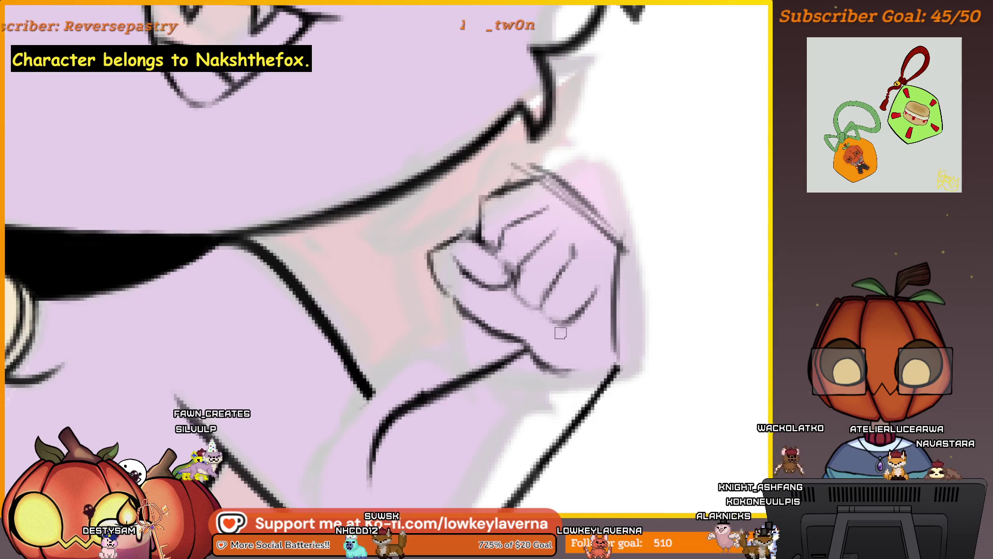
pyautogui.press(']')
pyautogui.moveTo(552, 320)
pyautogui.mouseDown()
pyautogui.moveTo(560, 331)
pyautogui.moveTo(557, 314)
pyautogui.mouseUp()
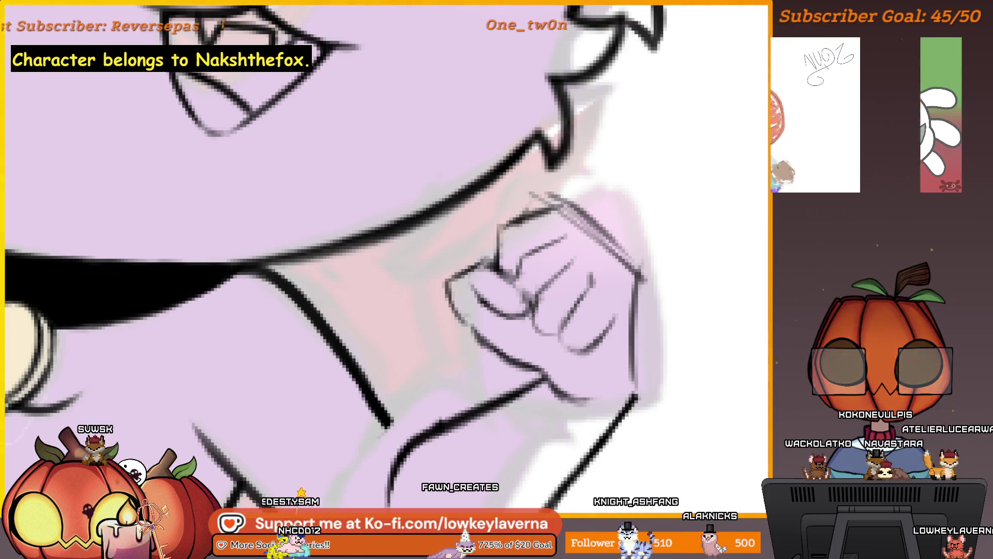
pyautogui.scroll(-5, 645, 314)
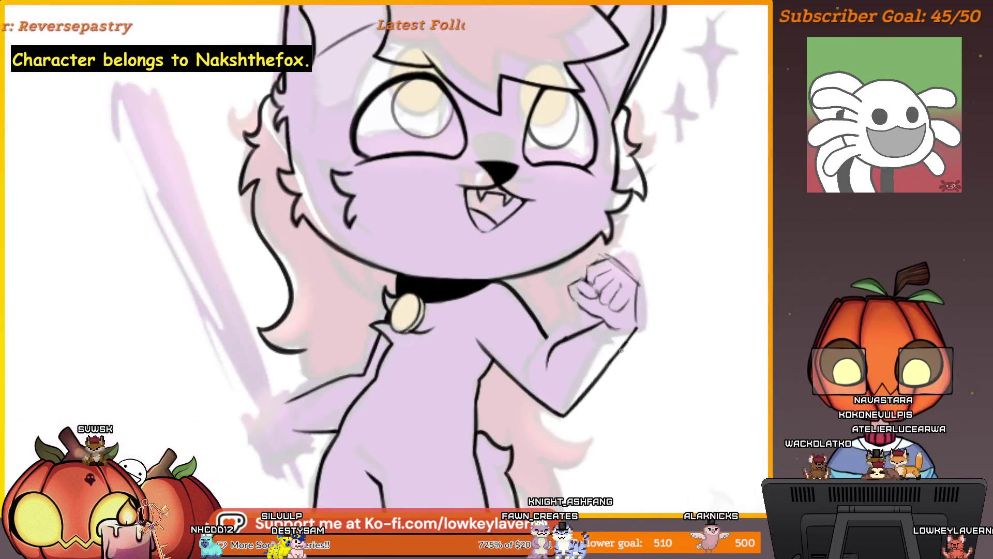
# Mirror the canvas view horizontally and frame the flipped cat character.
pyautogui.moveTo(653, 335); pyautogui.dragTo(633, 342)
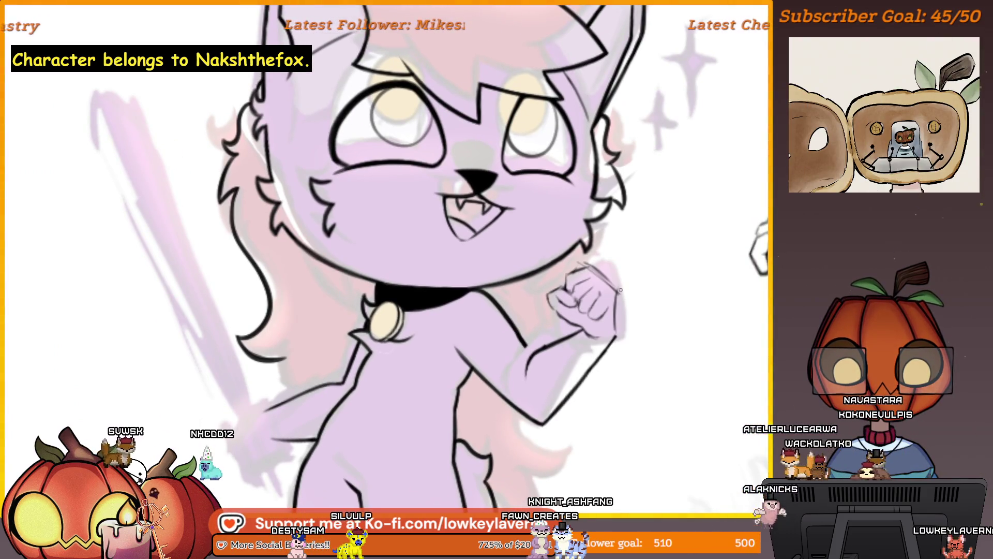
pyautogui.scroll(-3, 619, 288)
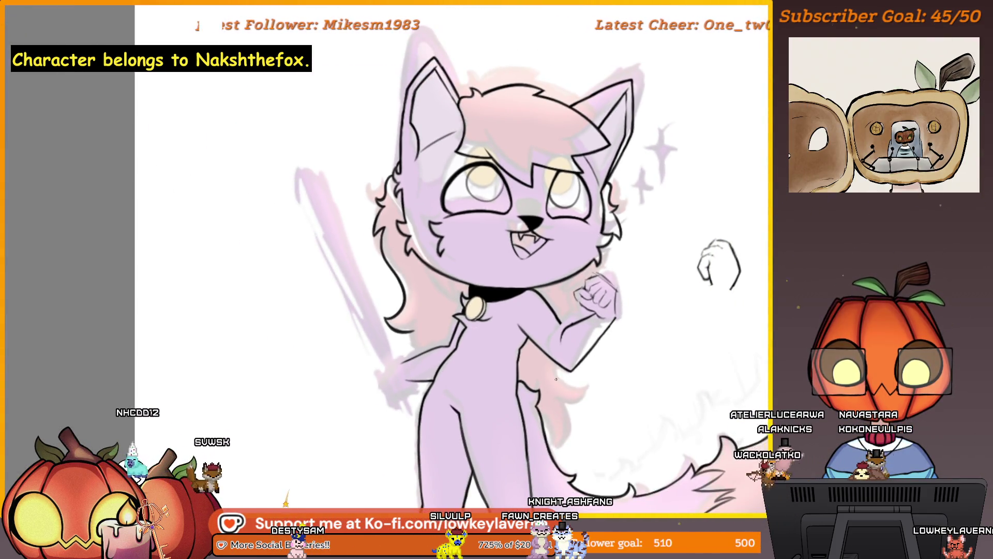
pyautogui.press('m')
pyautogui.moveTo(248, 388); pyautogui.dragTo(823, 409)
pyautogui.scroll(3, 528, 345)
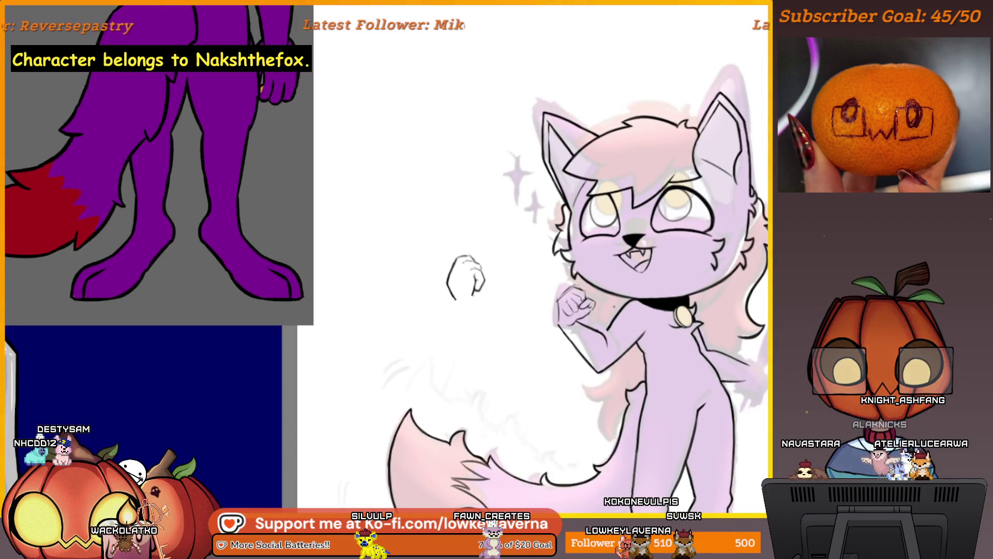
# Extend the top-left outline of the separate second fist.
pyautogui.scroll(3, 615, 305)
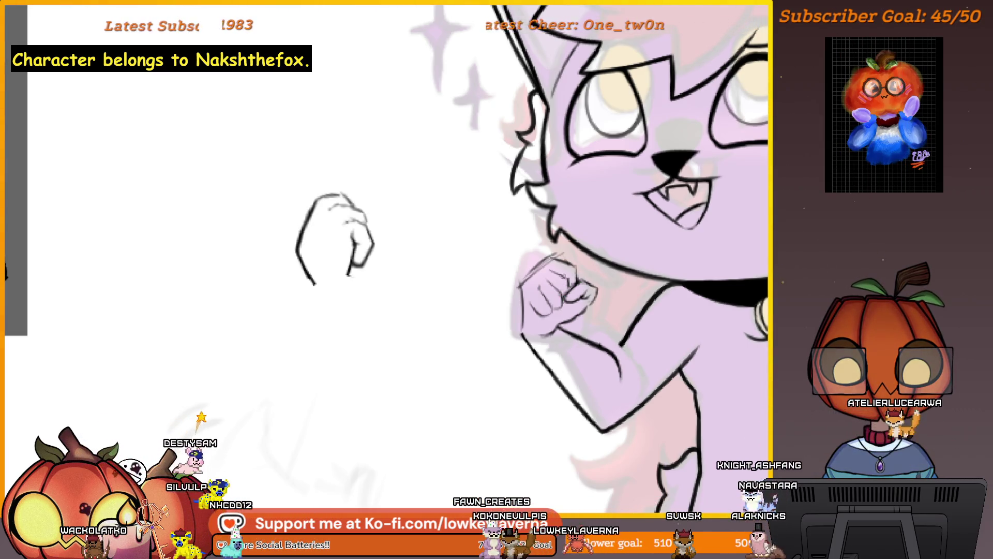
pyautogui.moveTo(569, 287); pyautogui.dragTo(586, 292)
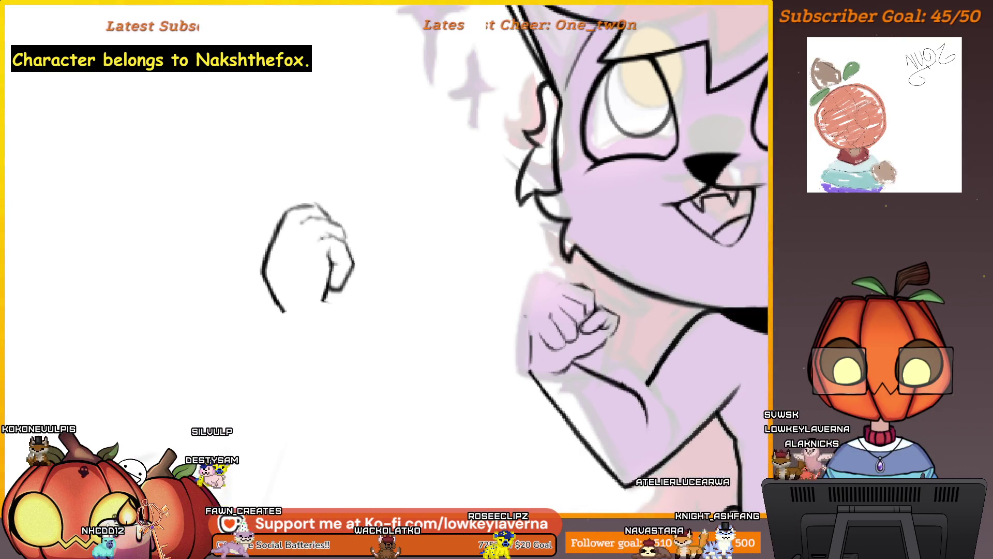
pyautogui.moveTo(560, 280); pyautogui.dragTo(547, 297)
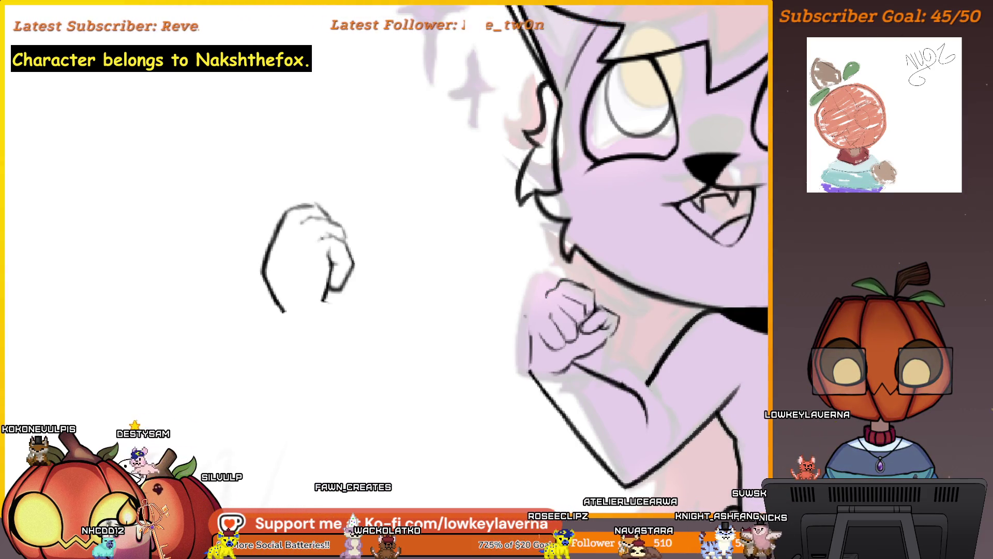
pyautogui.scroll(-3, 553, 259)
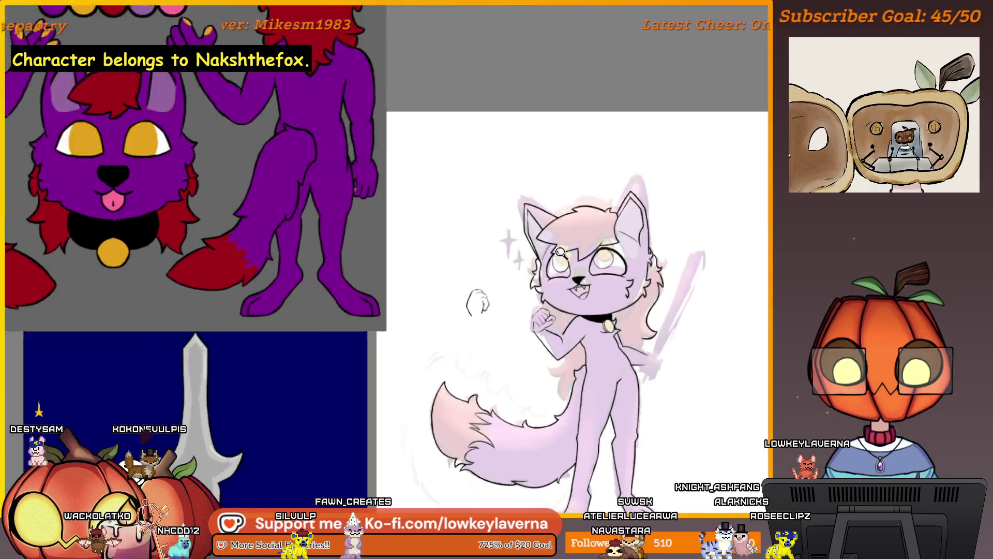
# Reframe the fist and face close-up and flip the canvas to check the drawing.
pyautogui.scroll(5, 543, 310)
pyautogui.moveTo(486, 328); pyautogui.dragTo(543, 310)
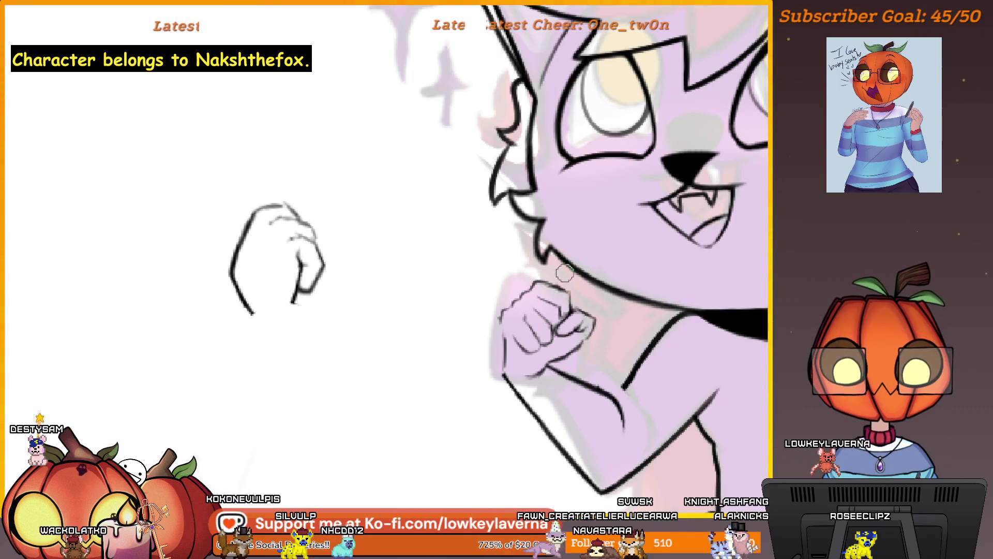
pyautogui.moveTo(553, 308); pyautogui.dragTo(563, 308)
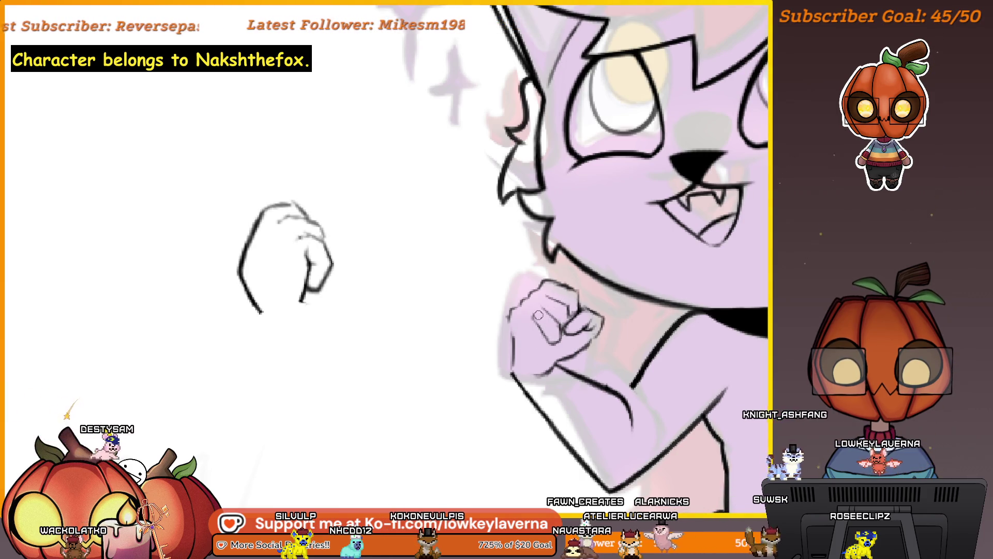
pyautogui.scroll(-2, 567, 253)
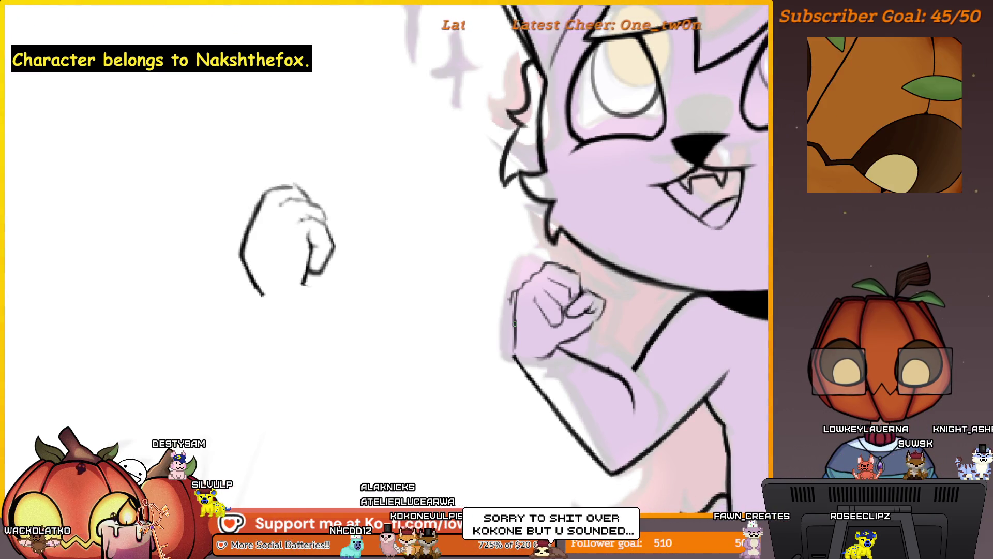
pyautogui.scroll(-3, 579, 279)
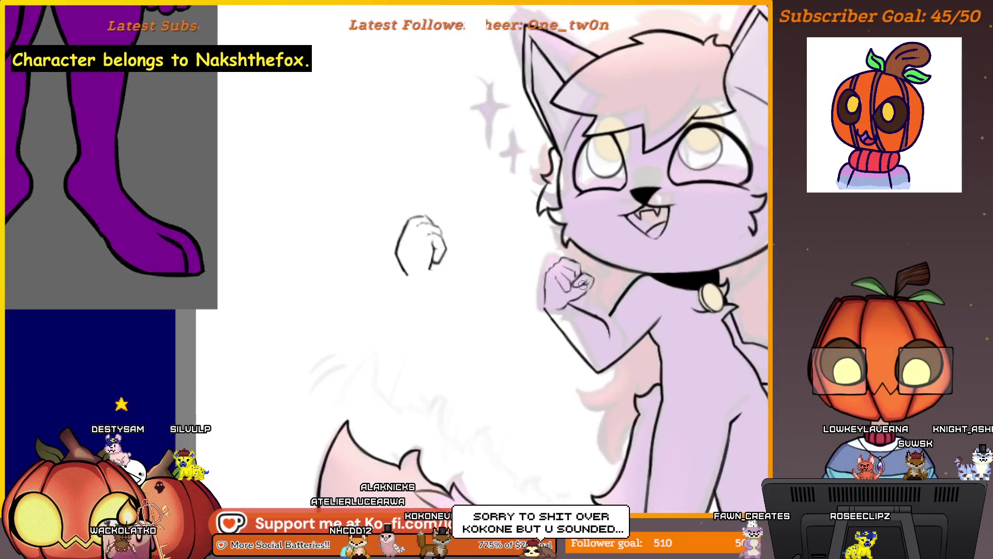
pyautogui.press('h')
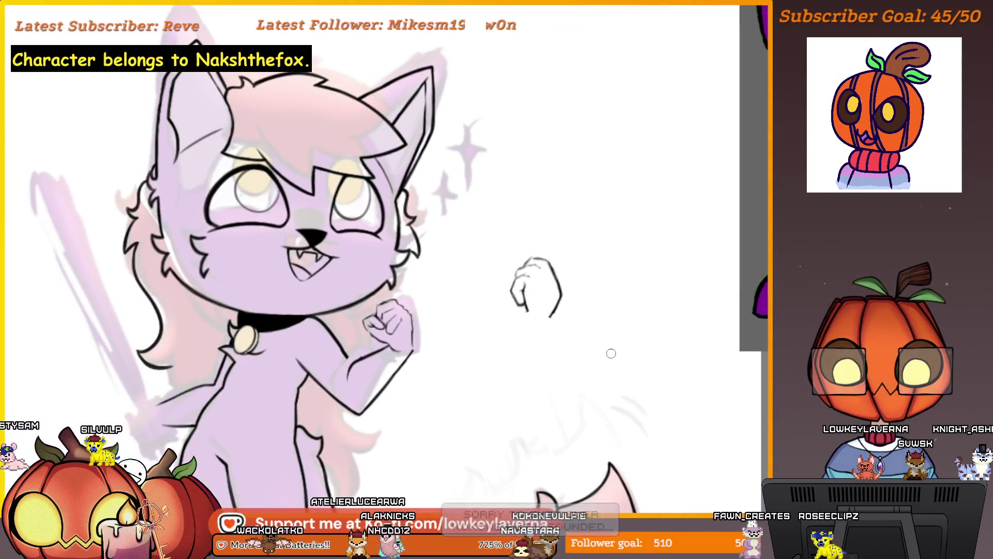
pyautogui.scroll(4, 422, 261)
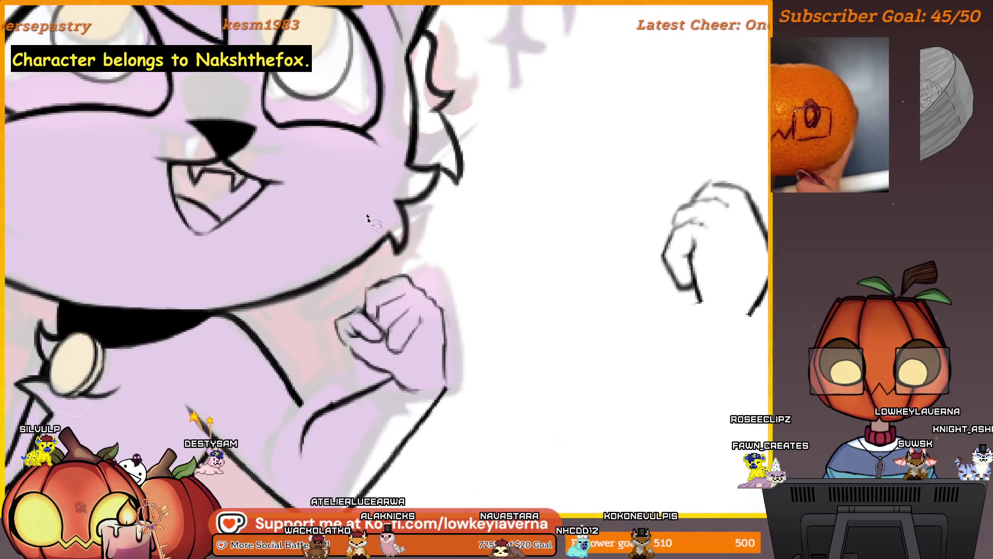
# Lasso-select the raised fist and start a transform on it.
pyautogui.moveTo(382, 298); pyautogui.dragTo(370, 285)
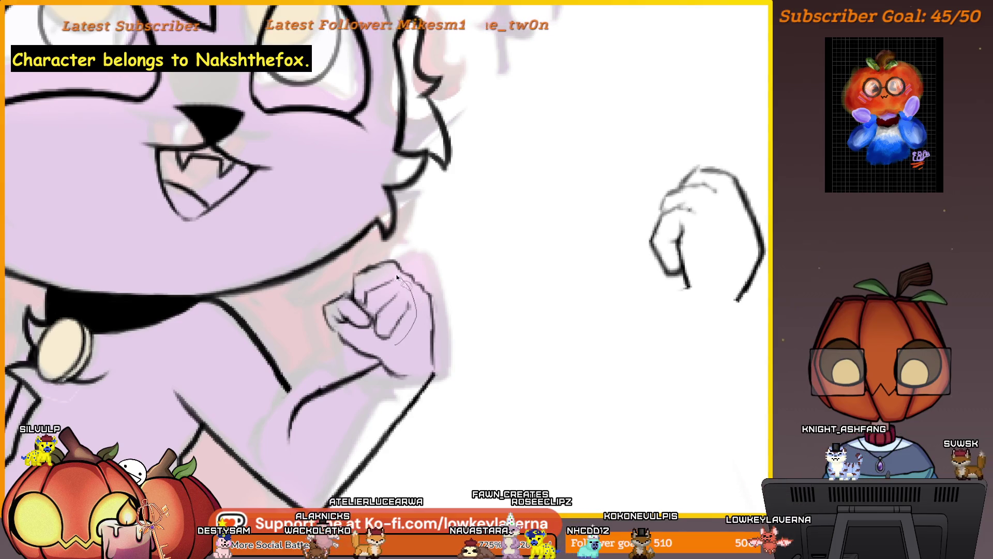
pyautogui.moveTo(399, 278); pyautogui.dragTo(364, 294)
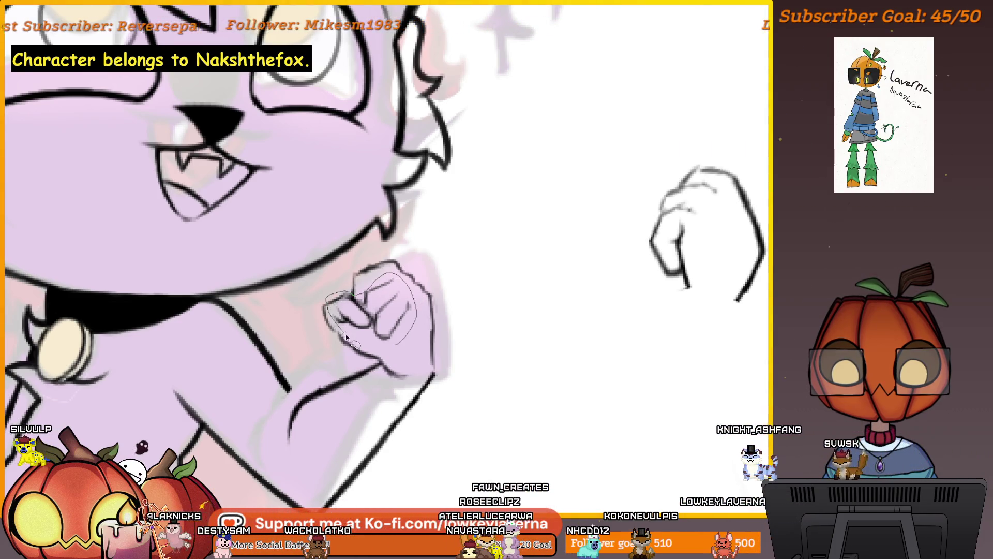
pyautogui.hotkey('ctrl', 't')
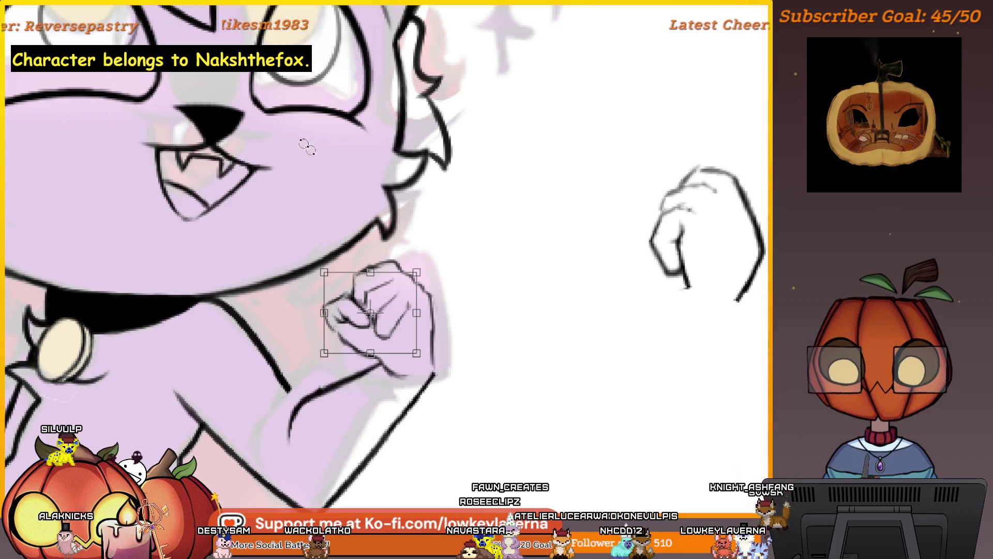
# Nudge the raised fist slightly left and down and apply the transform.
pyautogui.moveTo(411, 332); pyautogui.dragTo(410, 335)
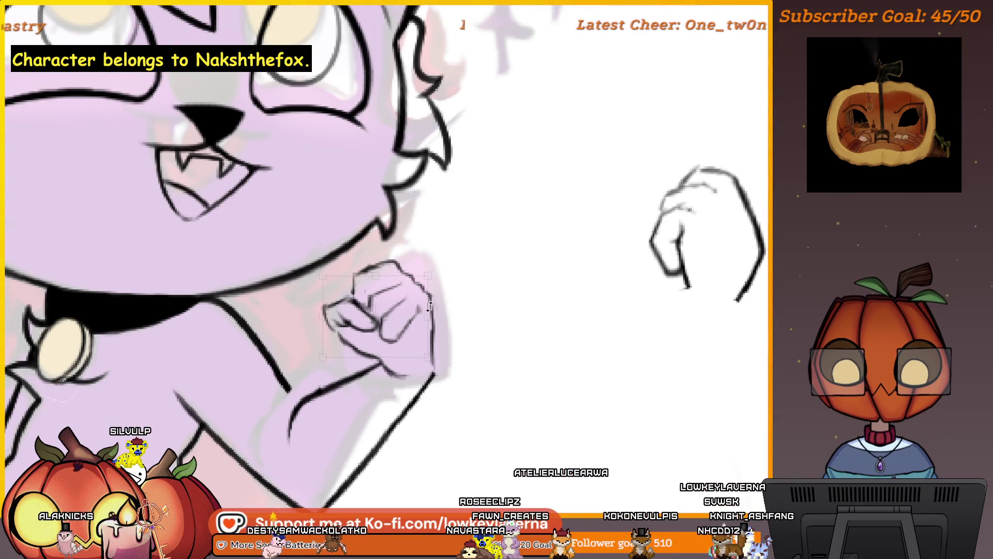
pyautogui.scroll(-1, 429, 306)
pyautogui.scroll(-2, 437, 305)
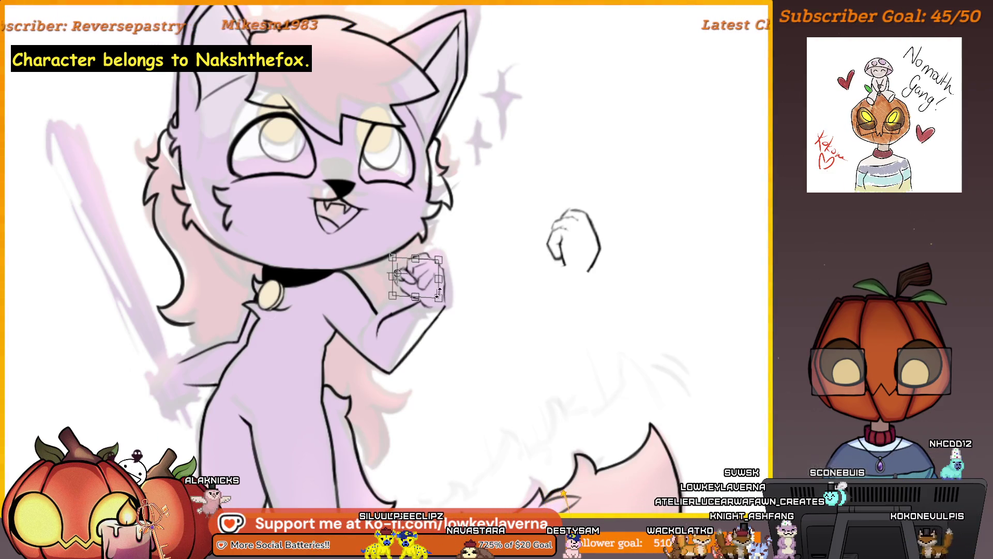
pyautogui.press('Return')
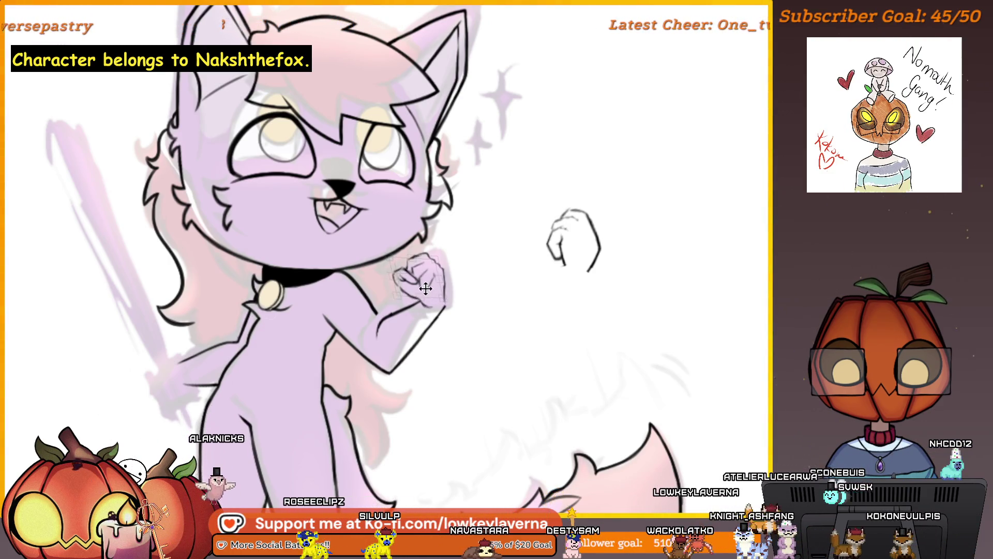
# Reopen the transform, check the whole pose flipped, and zoom back in on the fist.
pyautogui.hotkey('ctrl', 't')
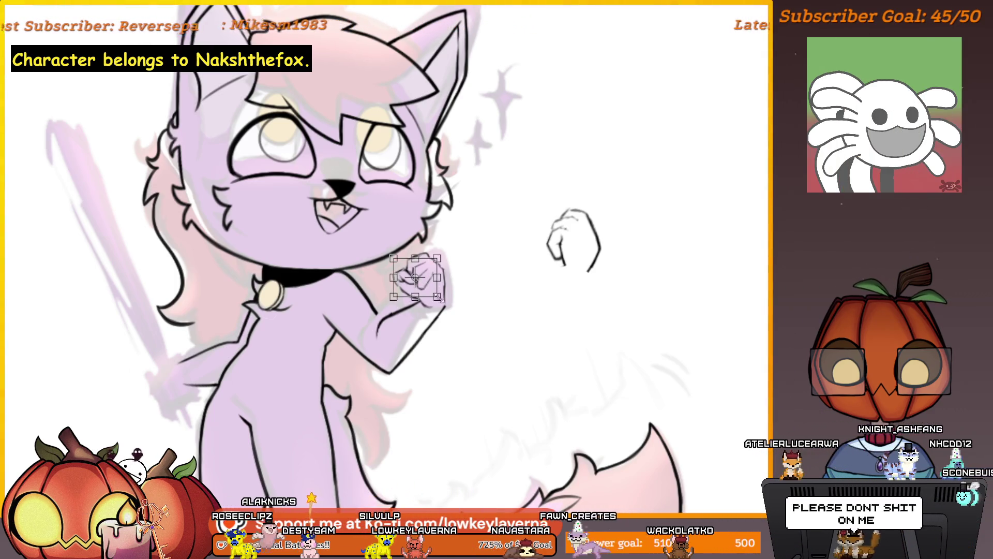
pyautogui.keyDown('alt'); pyautogui.click(460, 256); pyautogui.keyUp('alt')
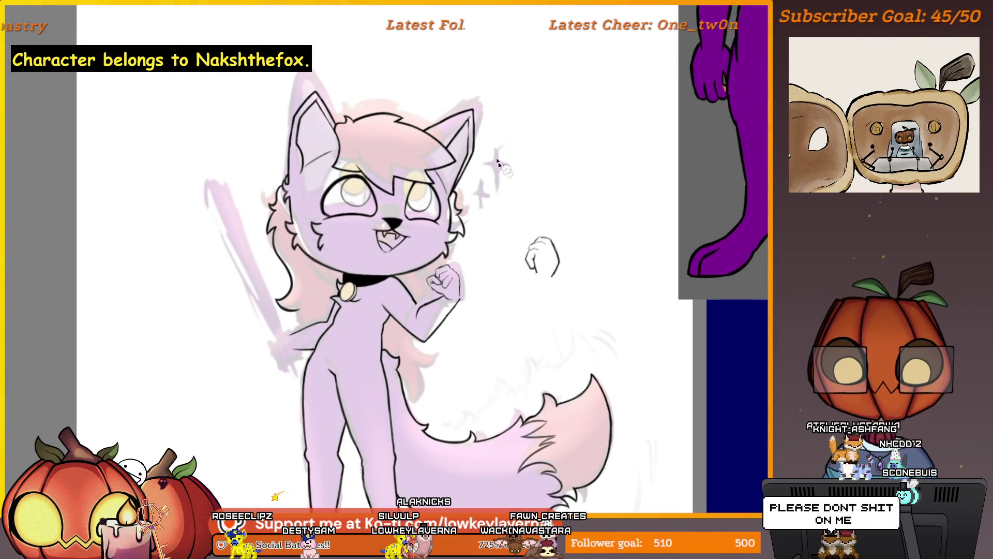
pyautogui.press('h')
pyautogui.press('h')
pyautogui.press('h')
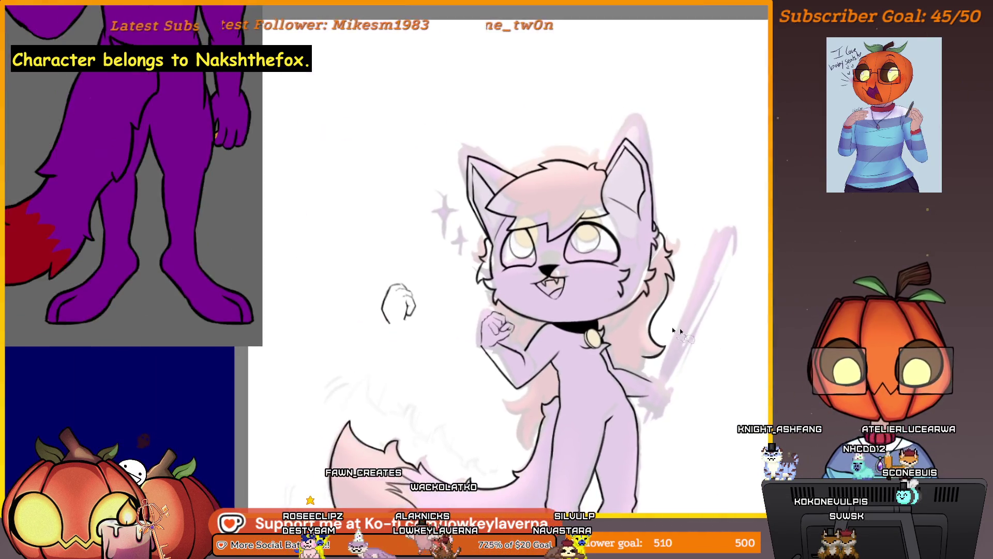
pyautogui.keyDown('ctrl'); pyautogui.click(512, 339); pyautogui.keyUp('ctrl')
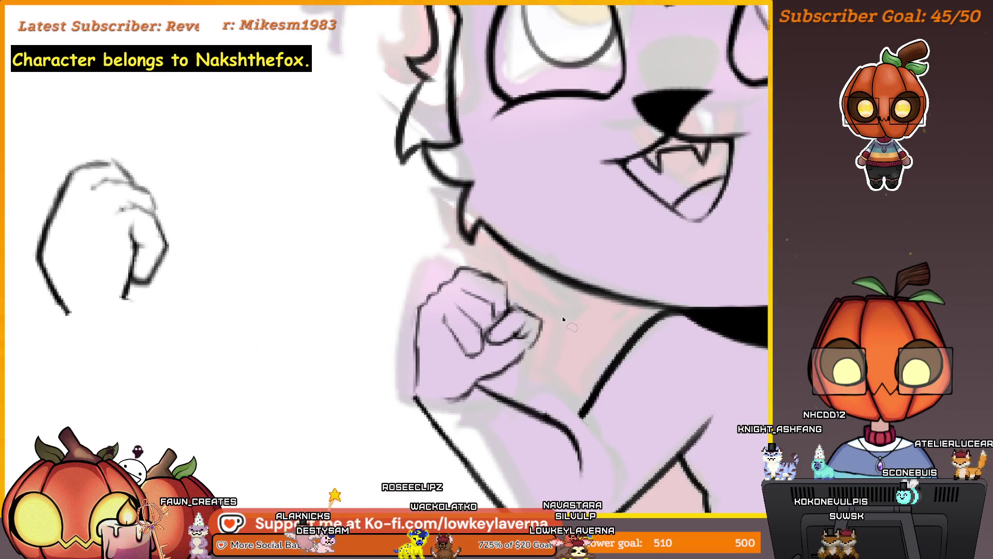
# Lasso-select the curled finger lines of the raised fist.
pyautogui.keyDown('ctrl'); pyautogui.click(537, 353); pyautogui.keyUp('ctrl')
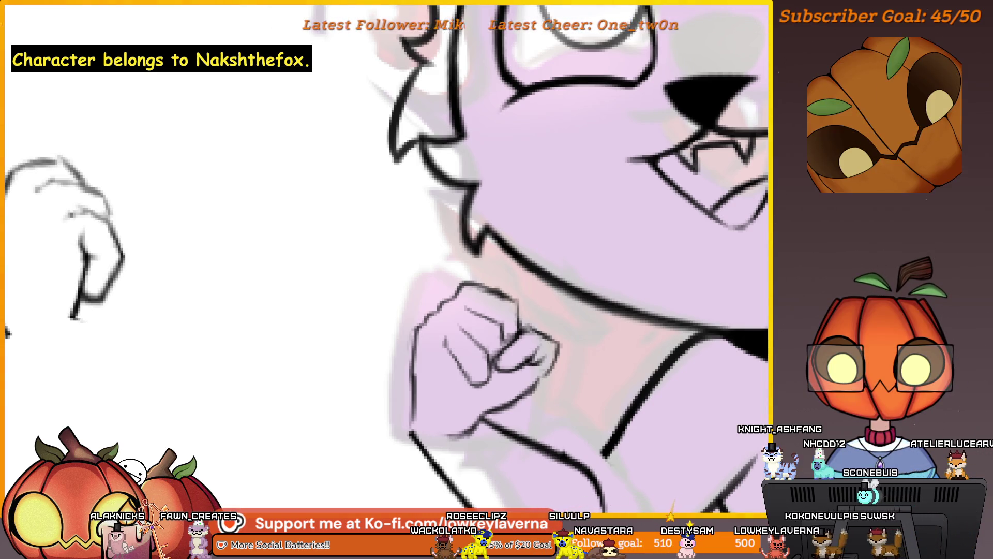
pyautogui.keyDown('ctrl'); pyautogui.click(510, 354); pyautogui.keyUp('ctrl')
pyautogui.moveTo(556, 361); pyautogui.dragTo(509, 373)
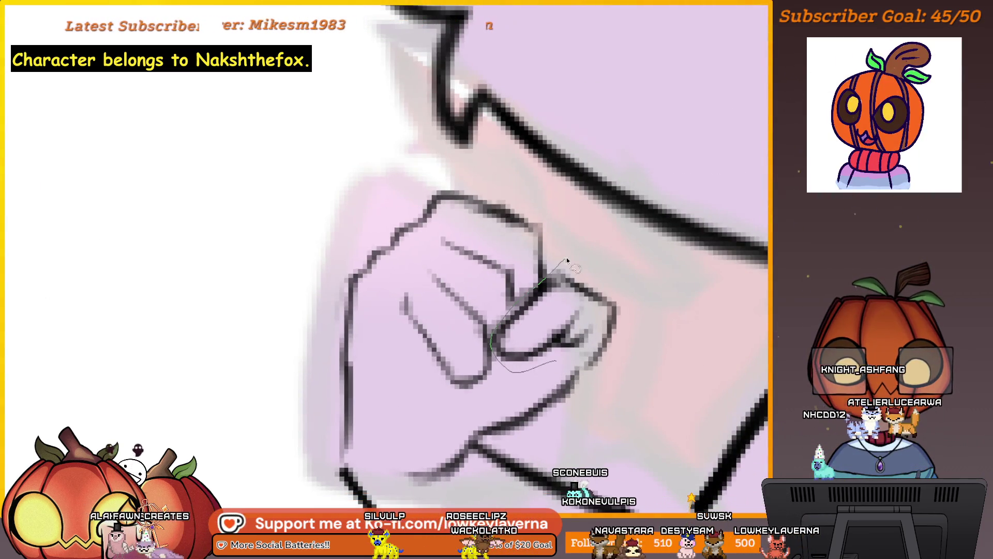
pyautogui.moveTo(626, 291); pyautogui.dragTo(598, 298)
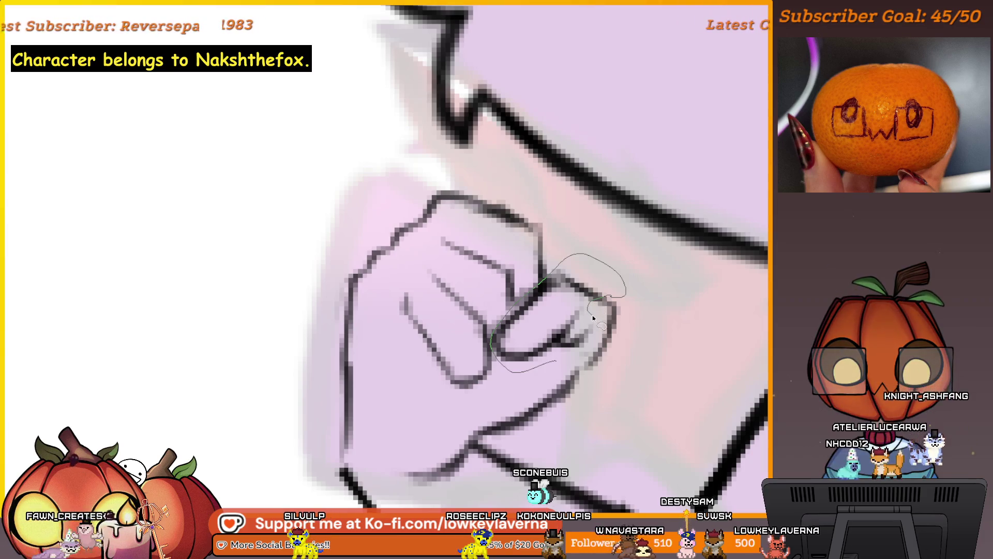
# Rotate the selected fingers about 11° counterclockwise and shift them about 25 px left.
pyautogui.hotkey('ctrl', 't')
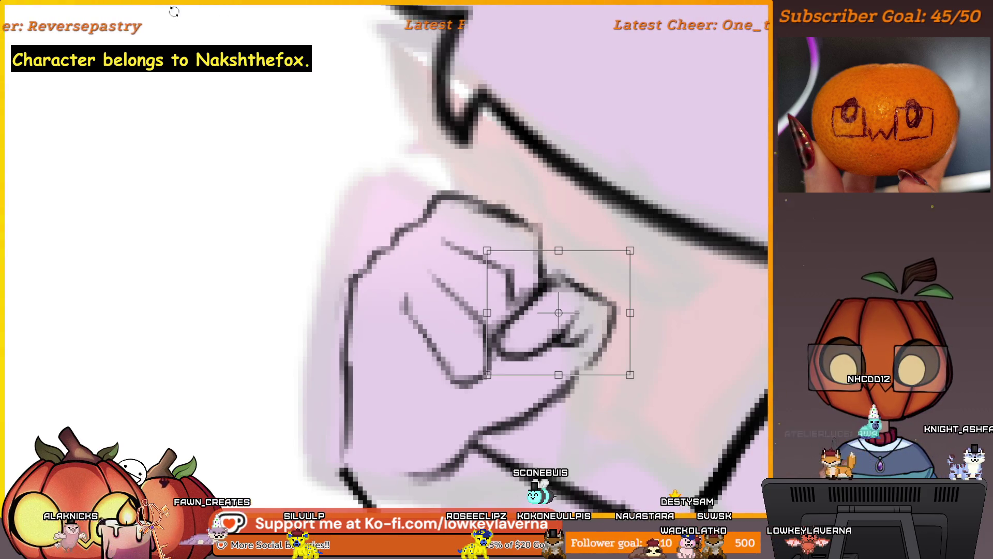
pyautogui.scroll(-1, 623, 286)
pyautogui.moveTo(644, 310); pyautogui.dragTo(644, 297)
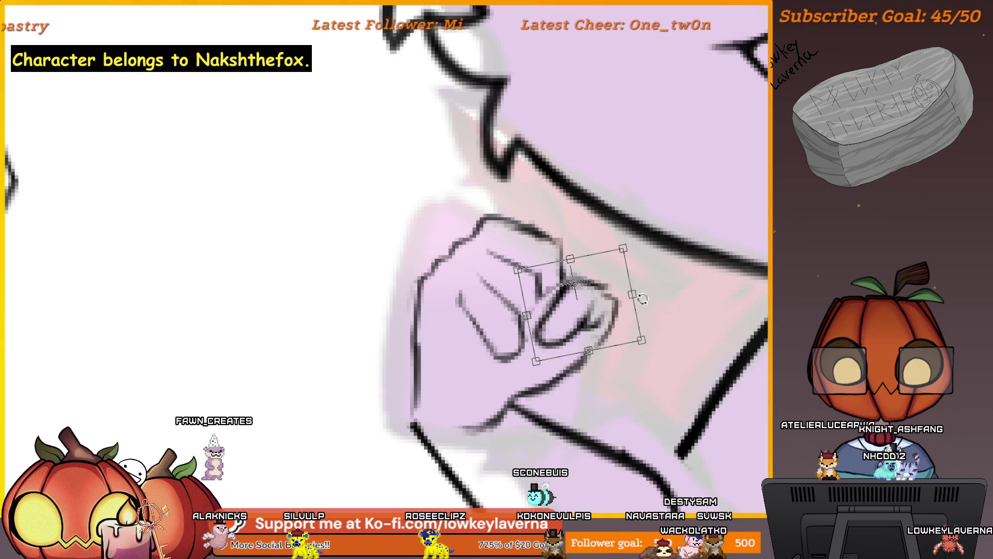
pyautogui.moveTo(600, 327); pyautogui.dragTo(587, 327)
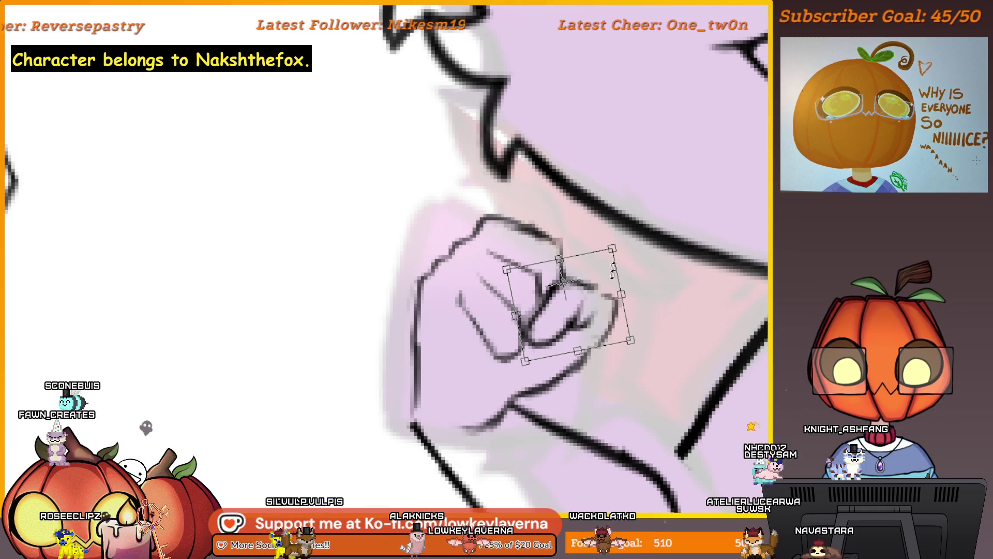
pyautogui.scroll(-2, 625, 250)
pyautogui.moveTo(643, 280); pyautogui.dragTo(621, 289)
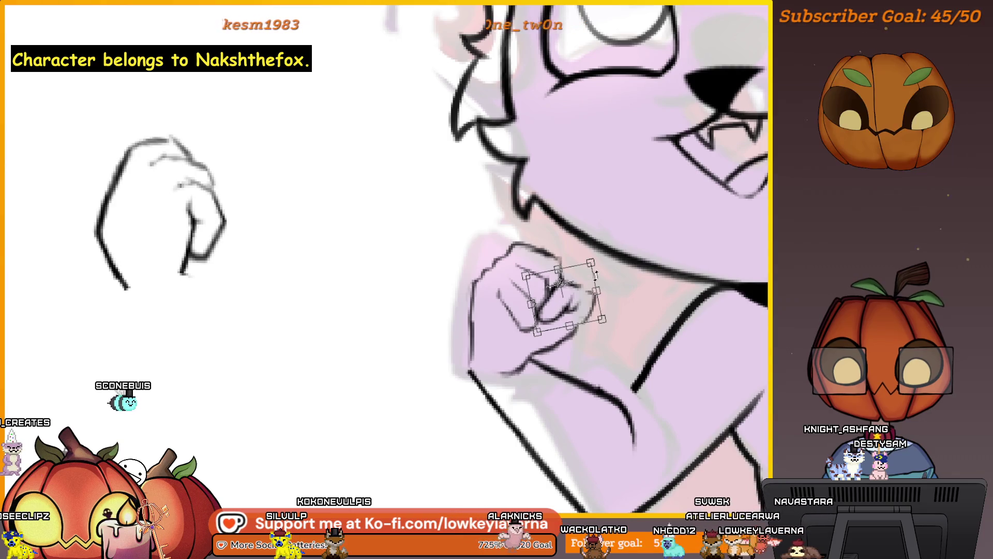
# Commit the rotated finger transform and review the fist mirrored and at full view.
pyautogui.scroll(-2, 606, 305)
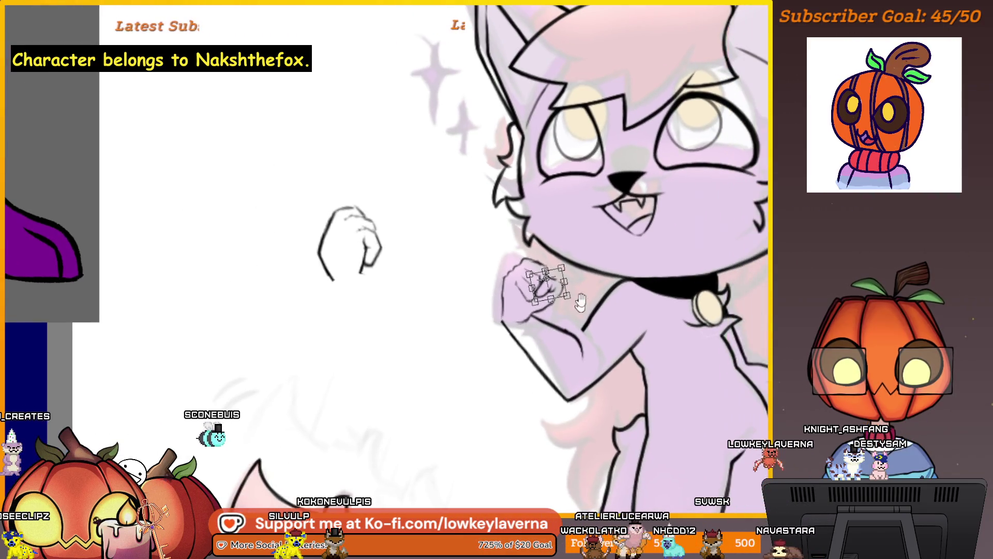
pyautogui.press('Return')
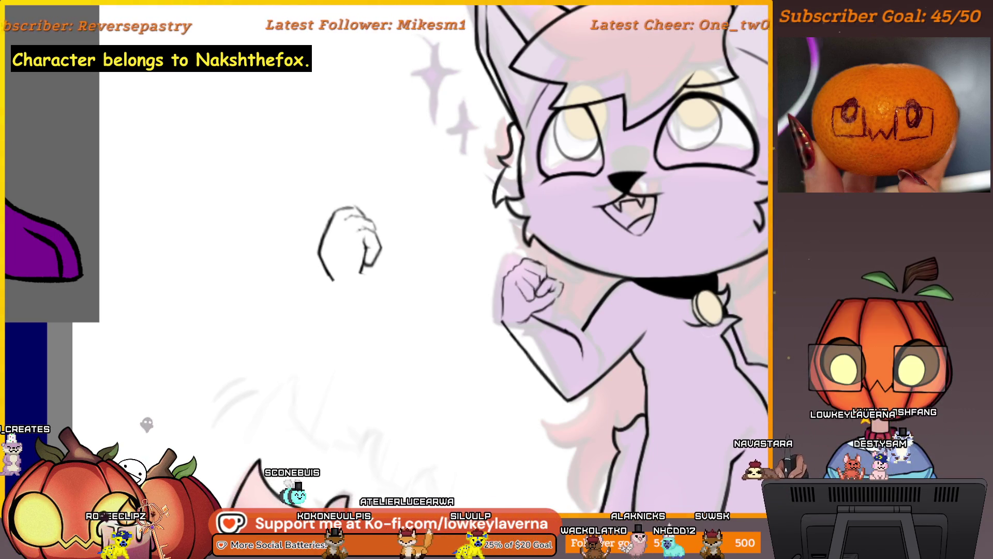
pyautogui.scroll(3, 538, 264)
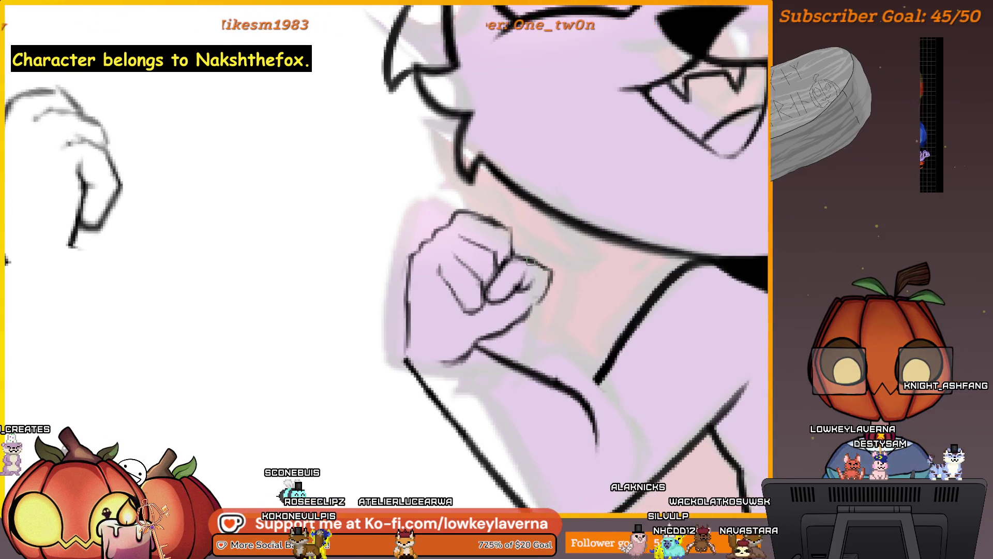
pyautogui.scroll(-4, 538, 297)
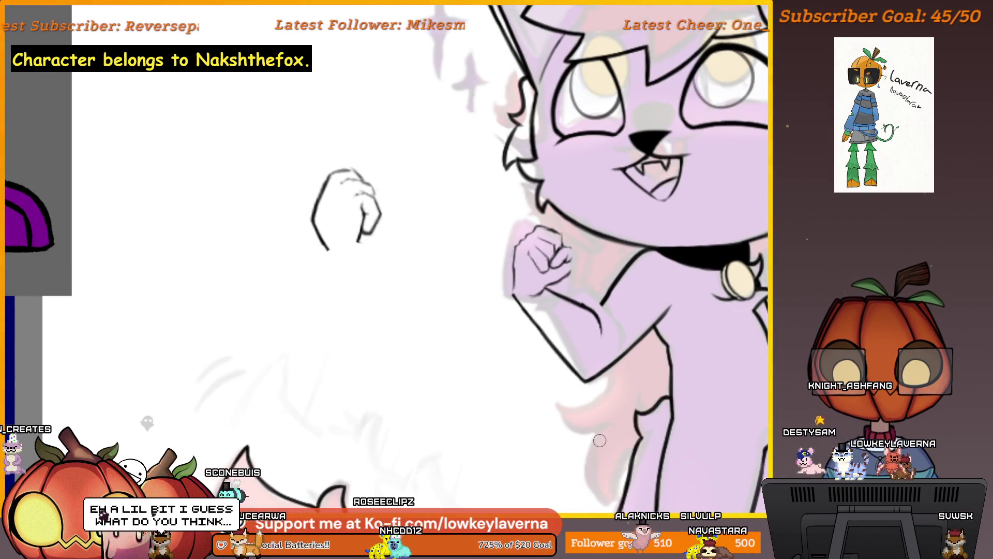
pyautogui.scroll(3, 570, 414)
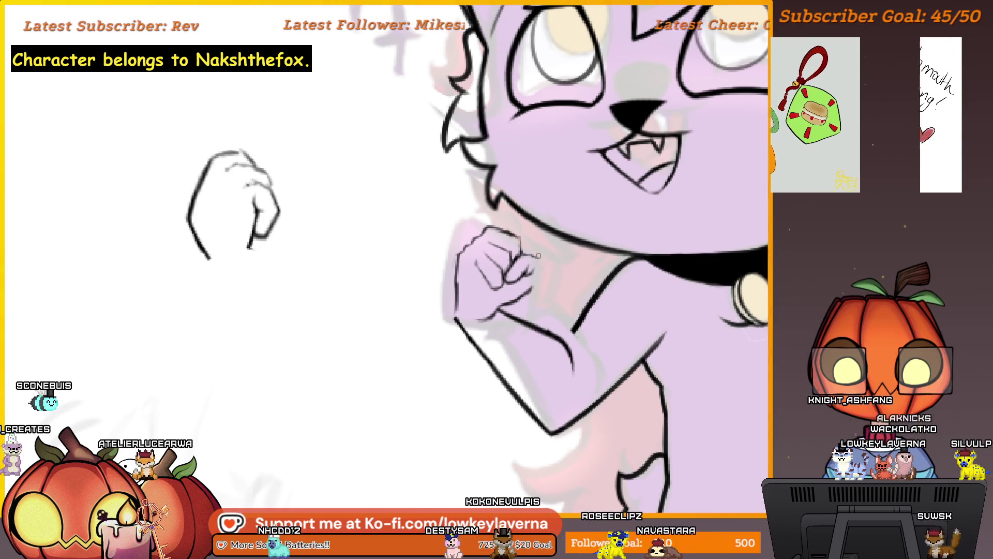
pyautogui.press('m')
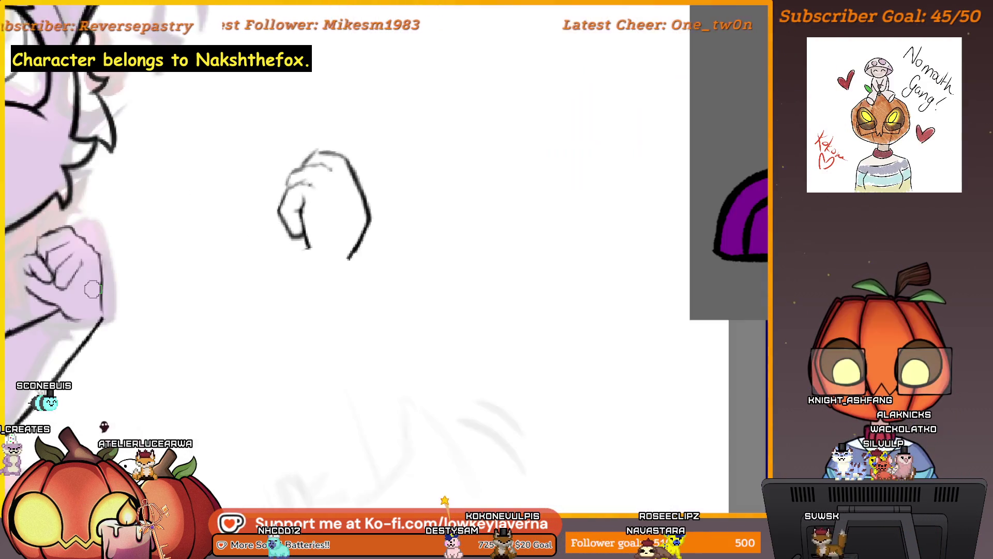
pyautogui.scroll(5, 654, 250)
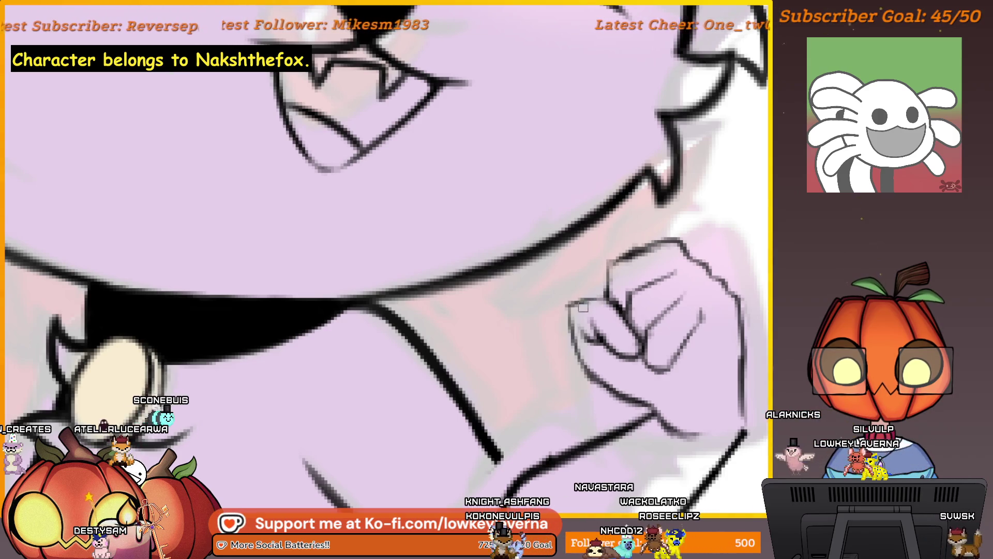
pyautogui.keyDown('alt'); pyautogui.click(625, 250); pyautogui.keyUp('alt')
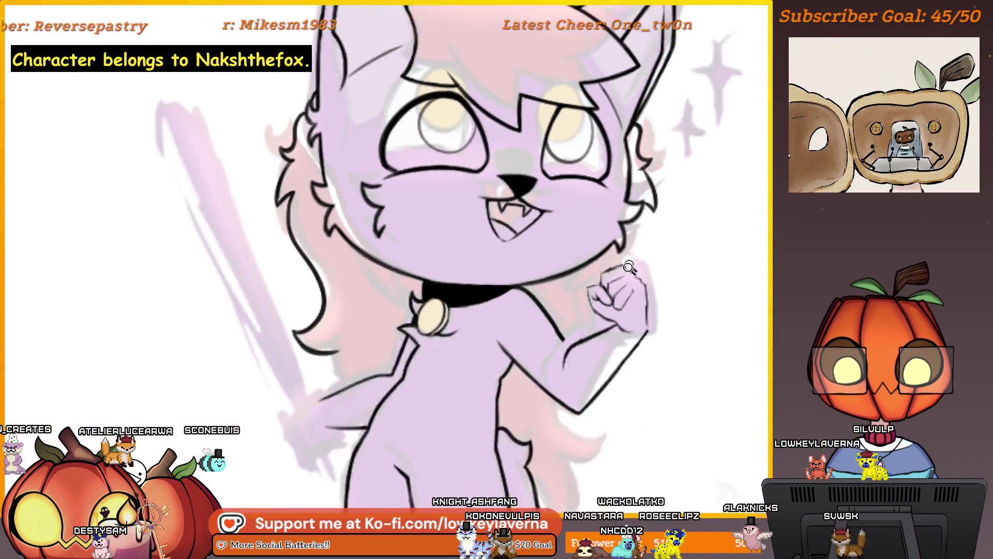
pyautogui.scroll(-2, 662, 316)
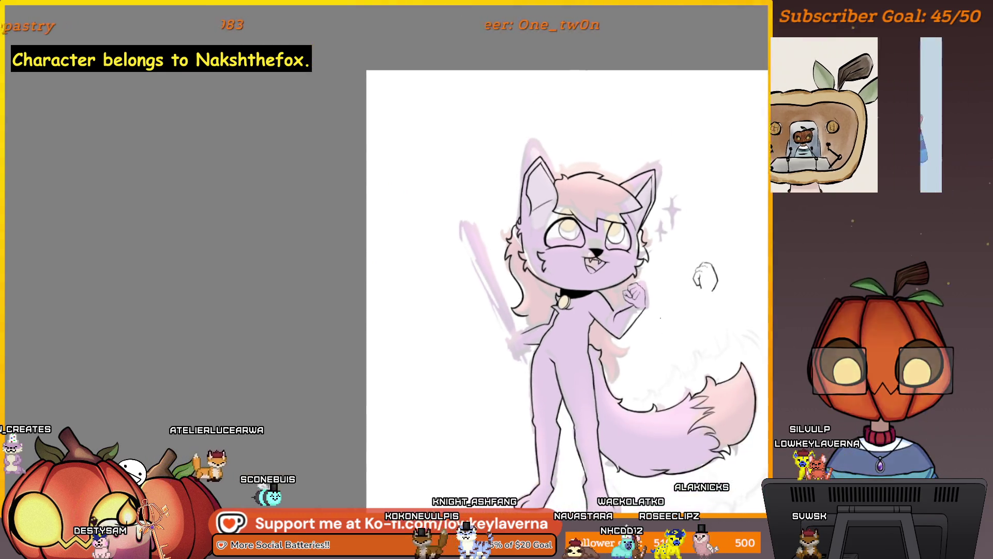
# Zoom in on the face and raised fist and mirror the view to check the lineart.
pyautogui.moveTo(655, 314); pyautogui.dragTo(620, 314)
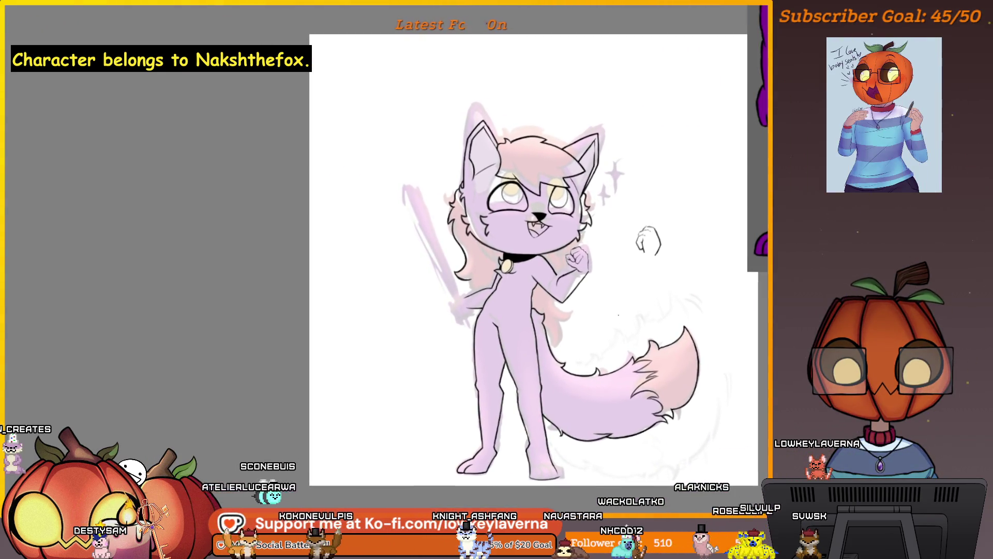
pyautogui.click(602, 274)
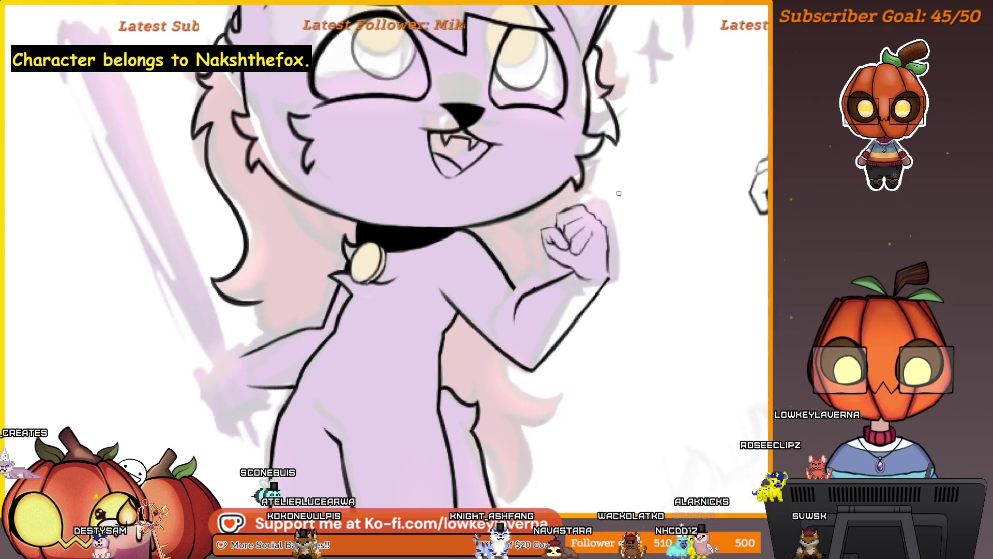
pyautogui.click(637, 158)
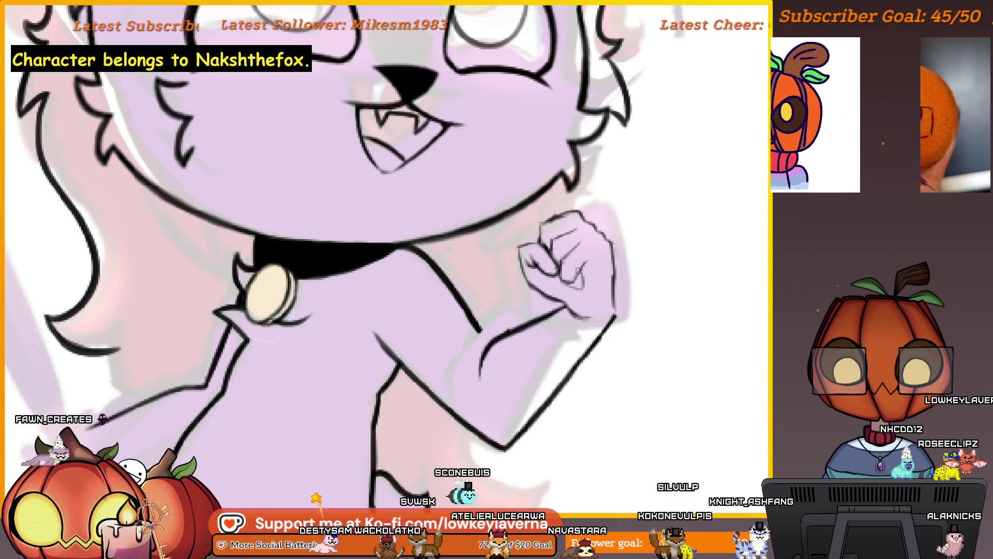
pyautogui.scroll(-3, 580, 278)
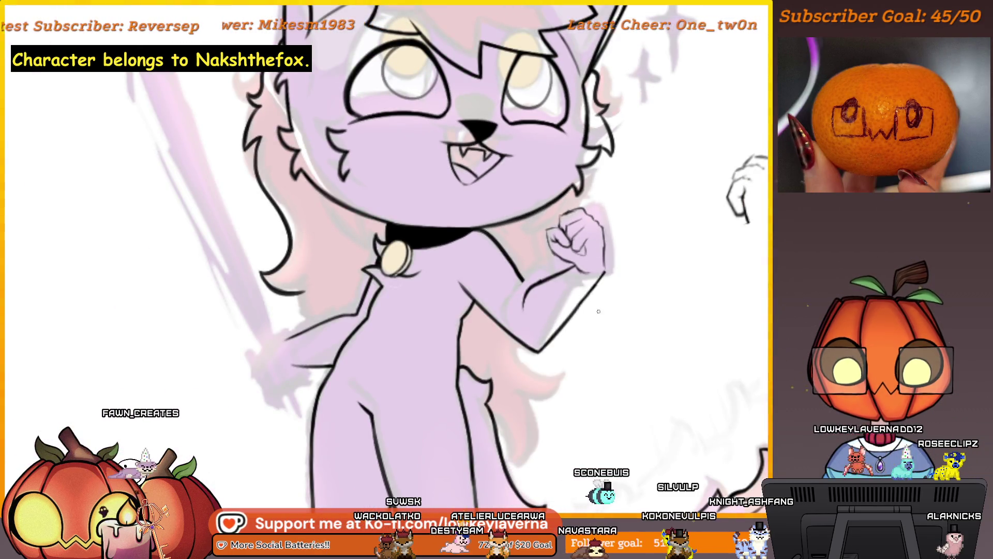
pyautogui.scroll(2, 637, 120)
pyautogui.press('m')
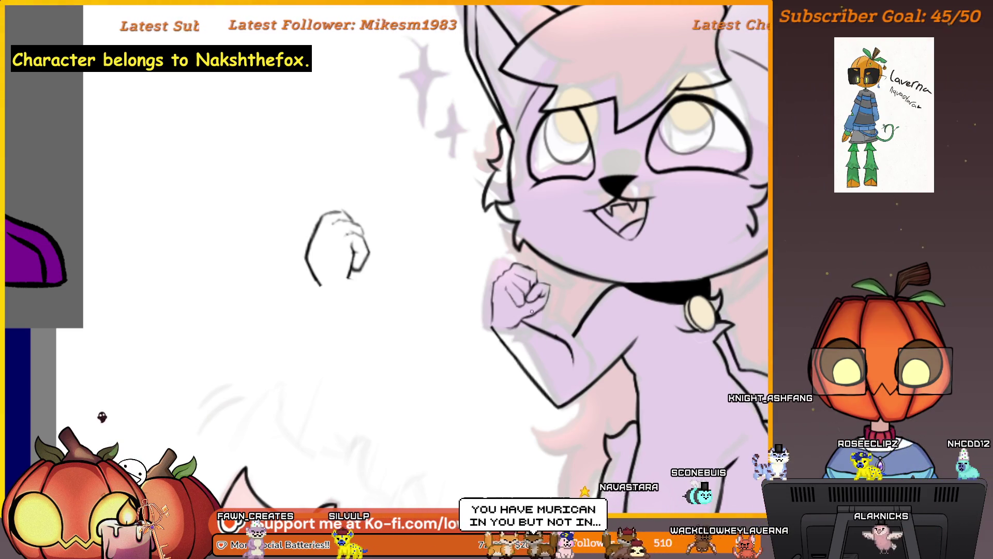
pyautogui.scroll(-2, 525, 306)
pyautogui.scroll(4, 522, 297)
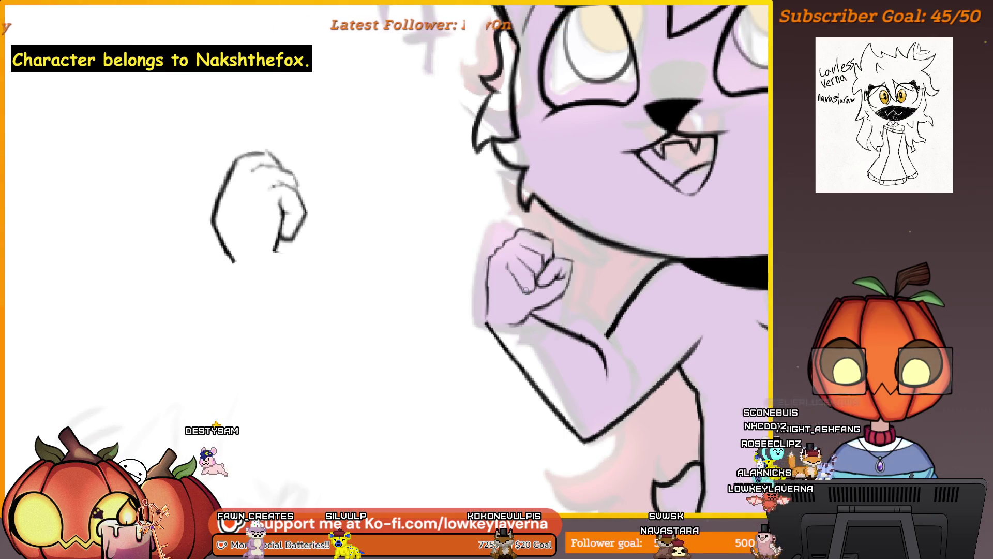
pyautogui.scroll(-3, 538, 269)
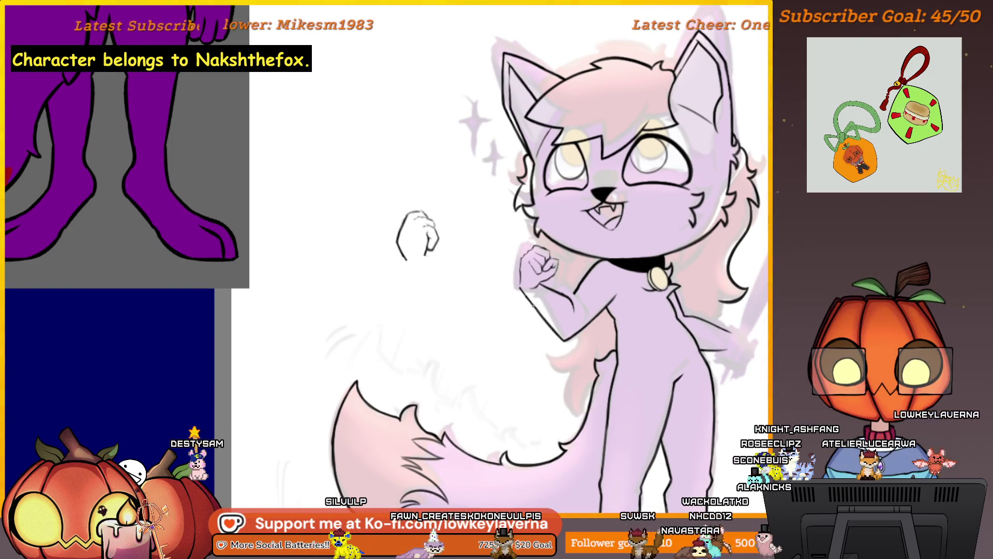
pyautogui.scroll(-1, 577, 269)
pyautogui.scroll(2, 577, 269)
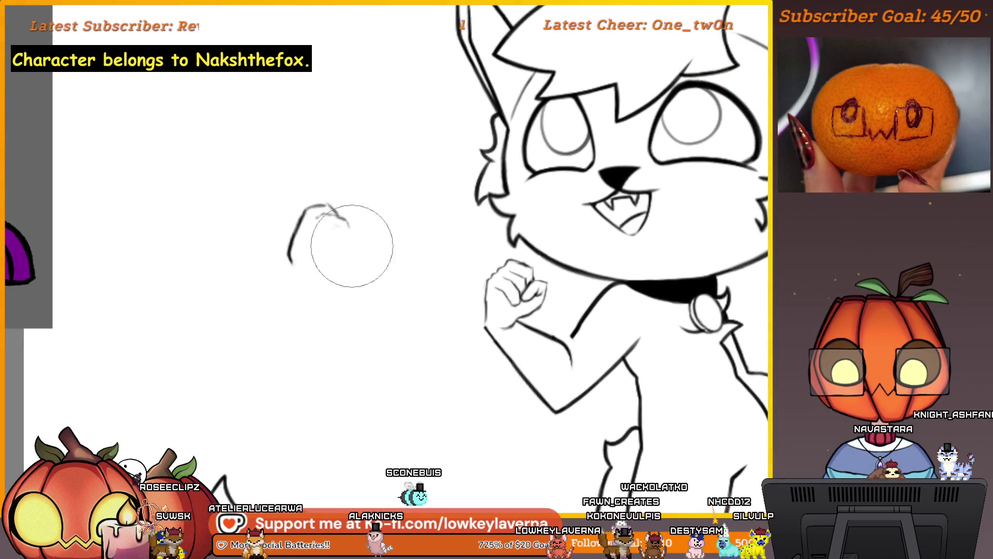
# Undo the stray stroke, then move, slightly shrink and tilt the lasso-selected fist and apply.
pyautogui.hotkey('ctrl', 'z')
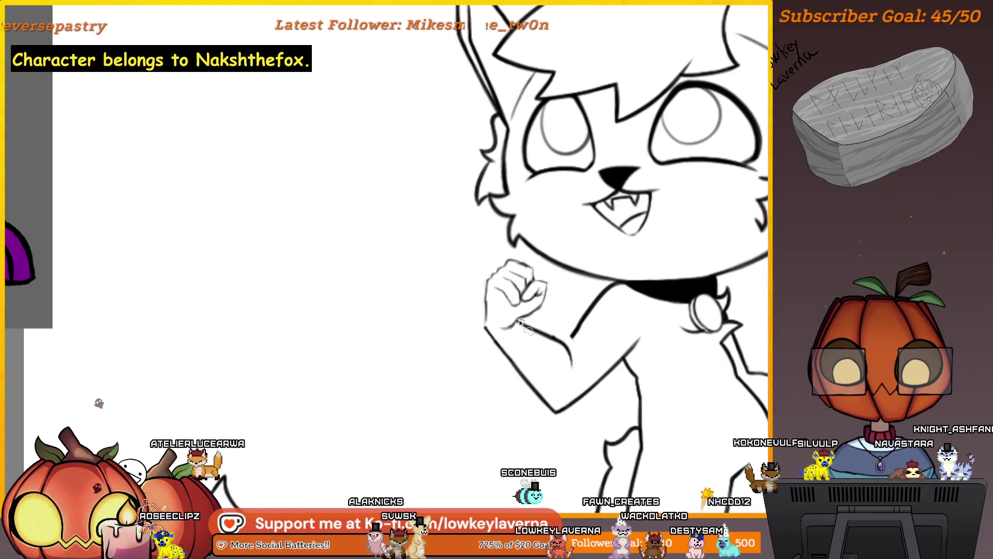
pyautogui.moveTo(510, 260); pyautogui.dragTo(515, 327)
pyautogui.hotkey('ctrl', 't')
pyautogui.moveTo(510, 260); pyautogui.dragTo(499, 254)
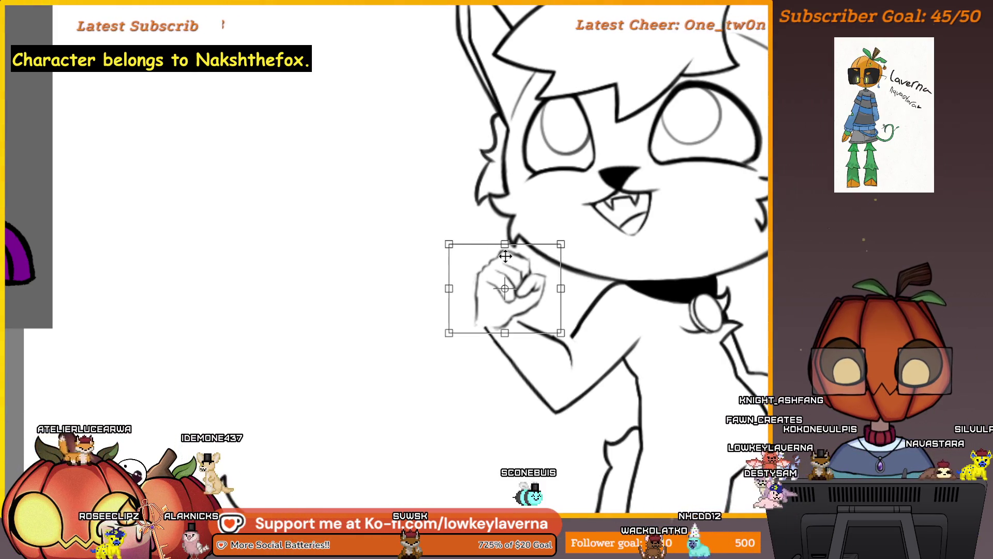
pyautogui.moveTo(537, 292); pyautogui.dragTo(546, 292)
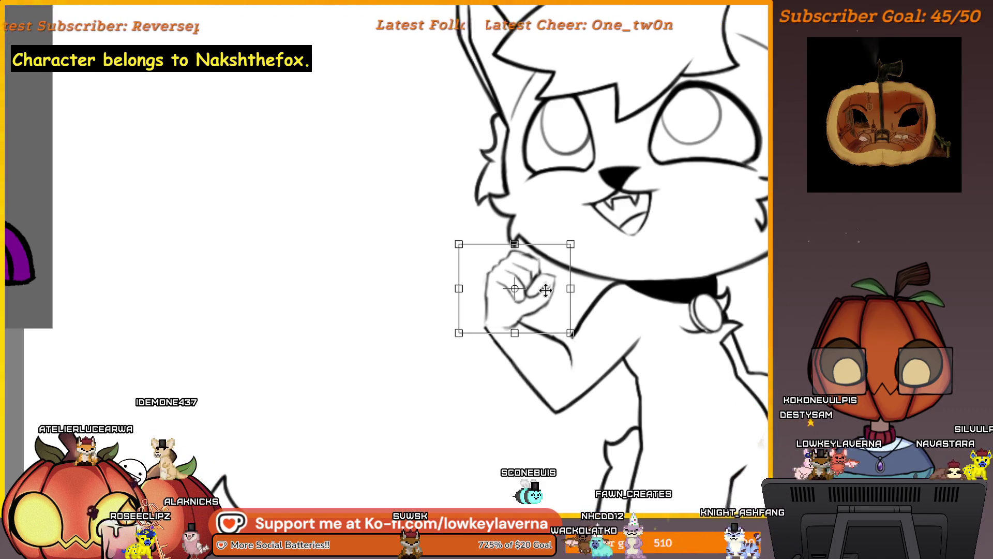
pyautogui.moveTo(569, 244); pyautogui.dragTo(569, 248)
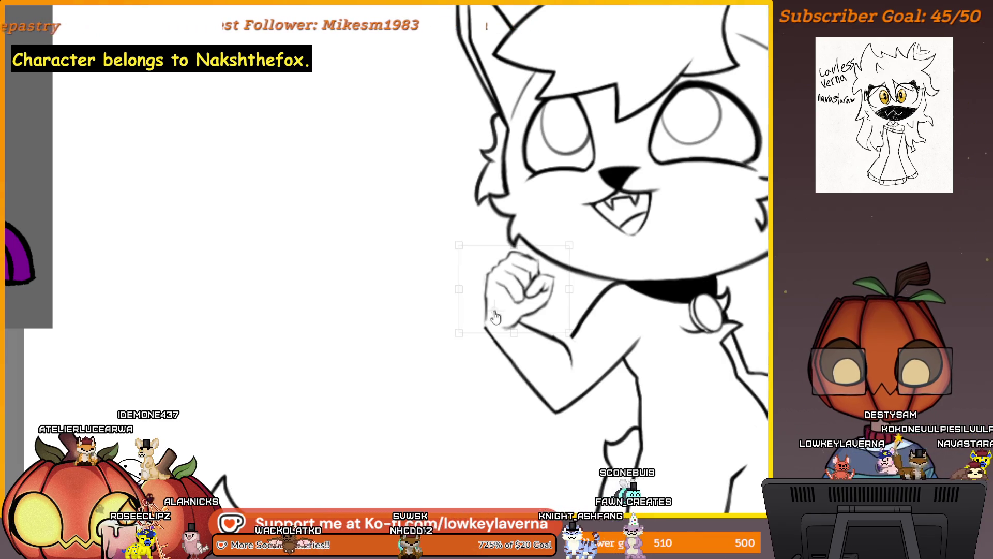
pyautogui.moveTo(579, 261); pyautogui.dragTo(584, 284)
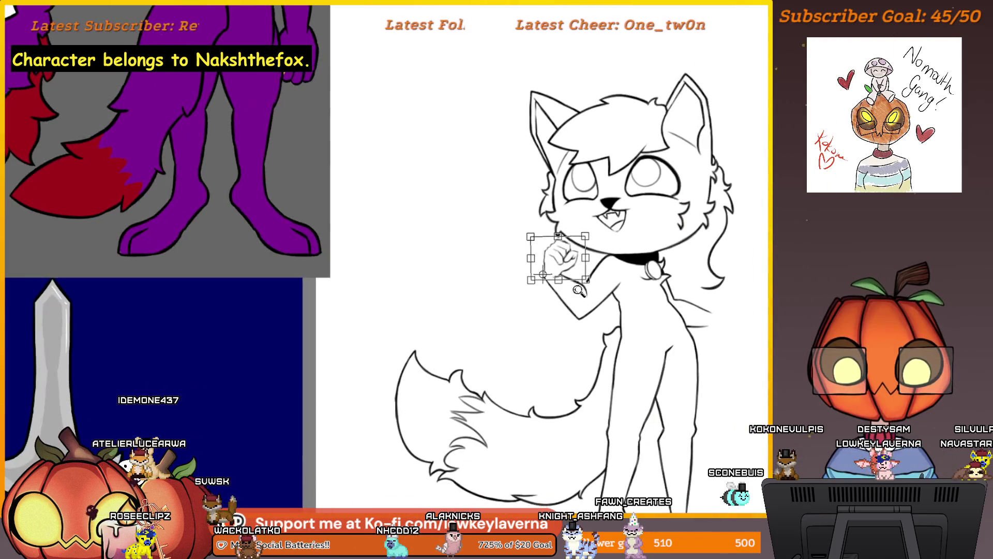
pyautogui.press('Return')
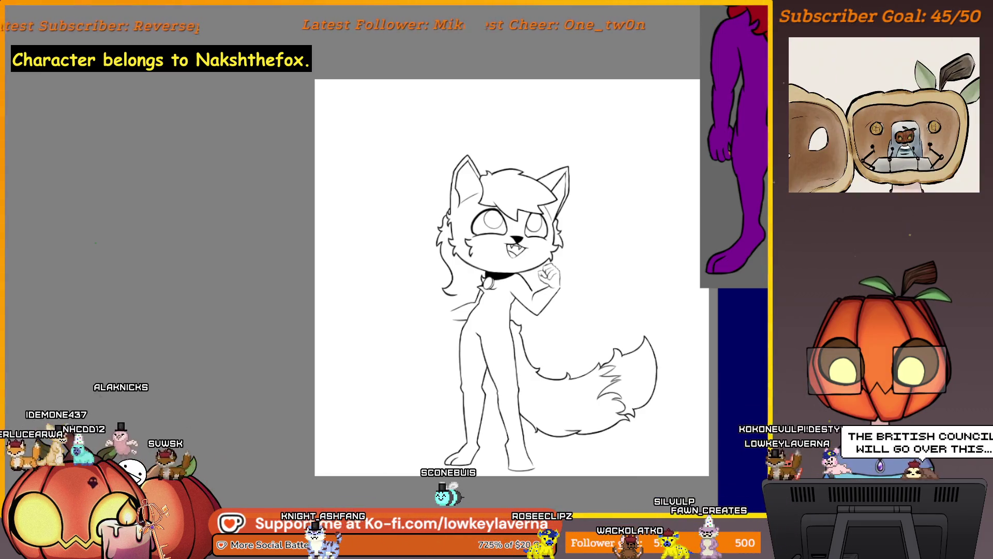
# Zoom in and centre the view on the cat's raised fist.
pyautogui.click(591, 349)
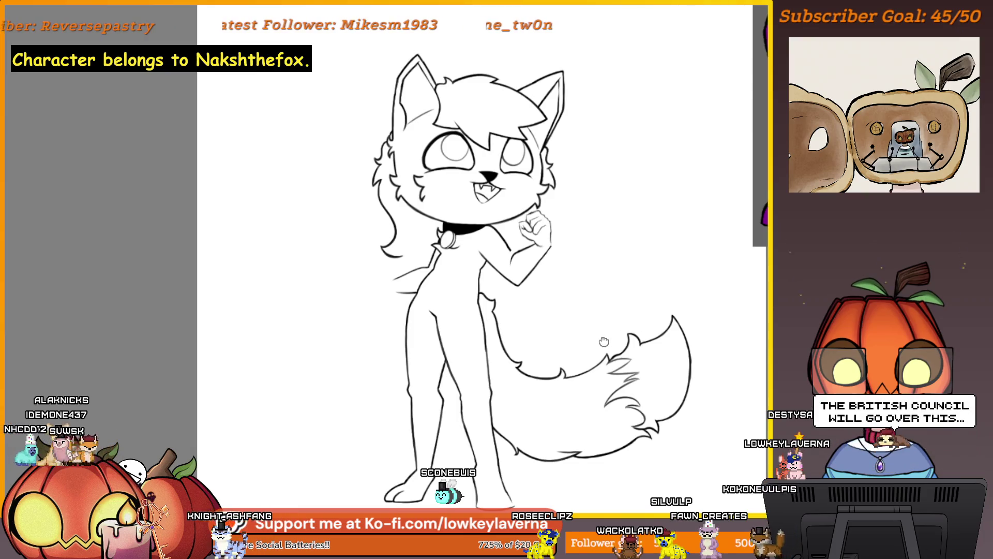
pyautogui.moveTo(603, 339); pyautogui.dragTo(602, 366)
pyautogui.scroll(5, 608, 335)
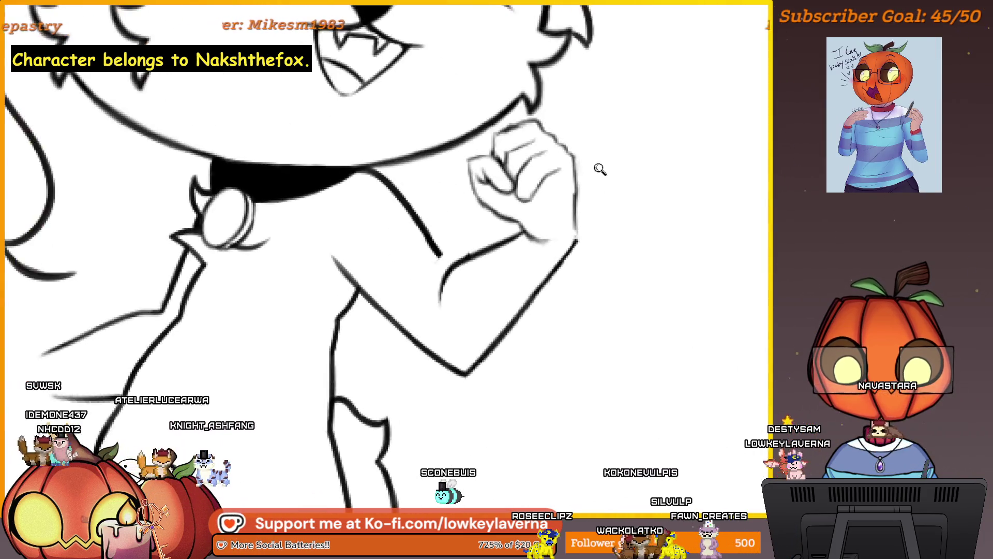
pyautogui.moveTo(579, 343); pyautogui.dragTo(591, 311)
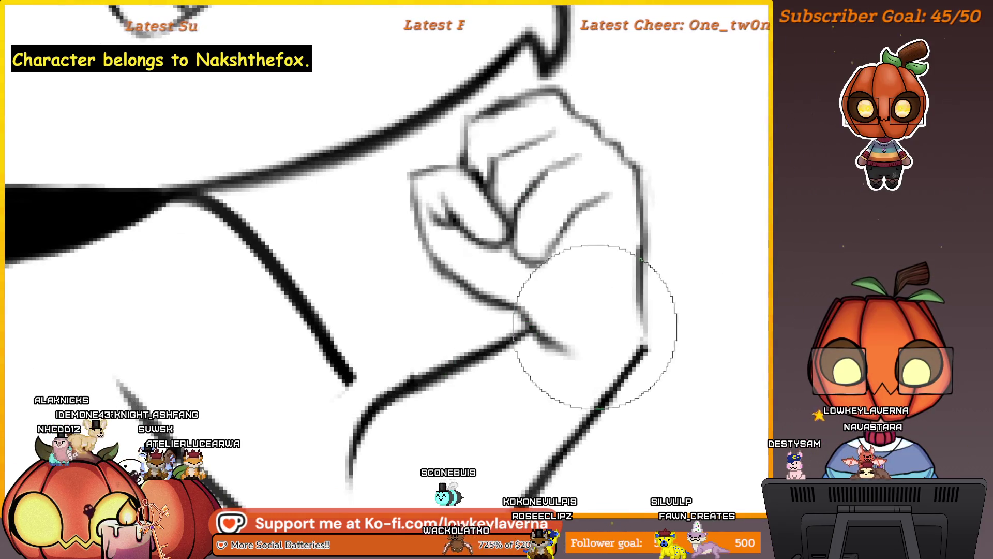
pyautogui.scroll(3, 532, 320)
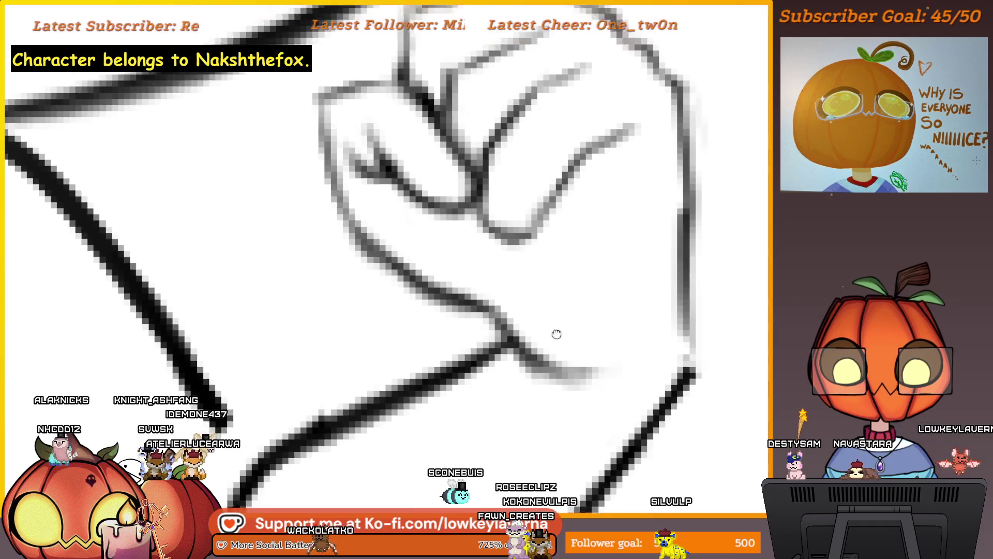
pyautogui.moveTo(573, 334); pyautogui.dragTo(623, 333)
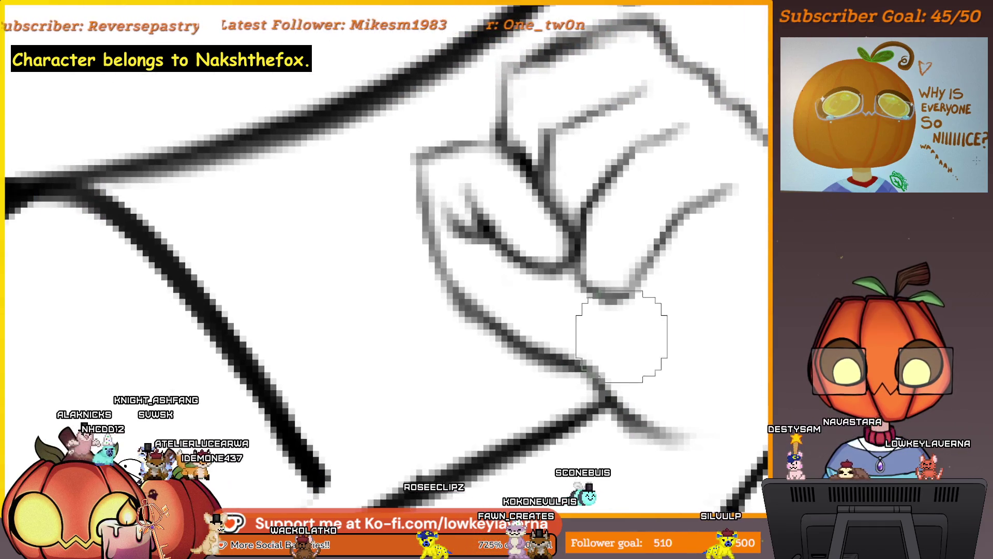
# Adjust the brush size, try a line at the fist's base, then undo it.
pyautogui.press(']')
pyautogui.press(']')
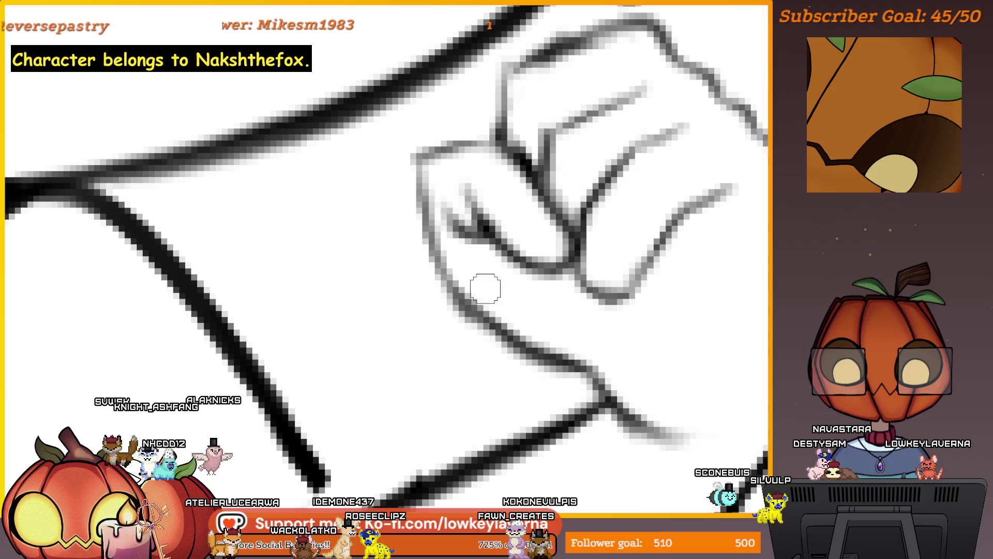
pyautogui.press(']')
pyautogui.press(']')
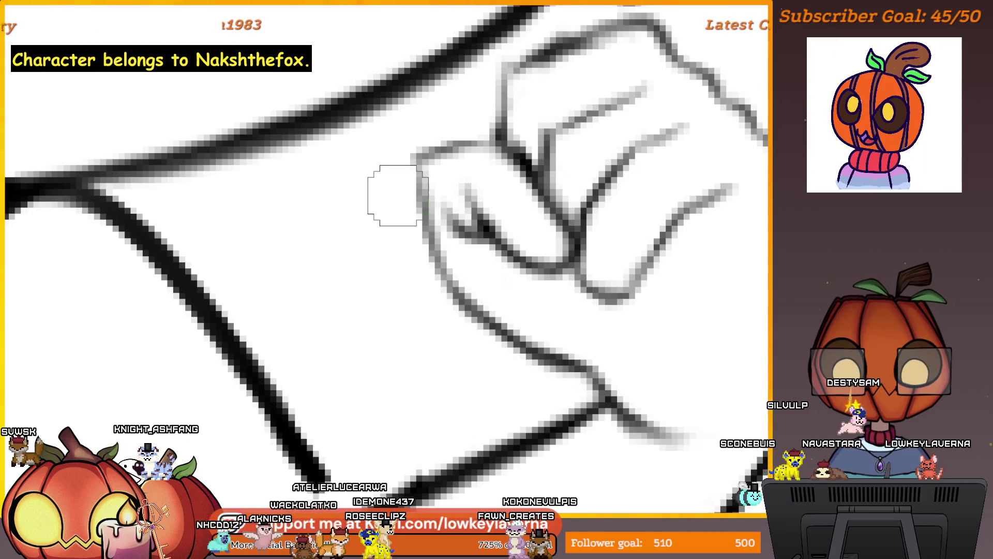
pyautogui.moveTo(511, 354)
pyautogui.mouseDown()
pyautogui.moveTo(448, 310)
pyautogui.moveTo(454, 264)
pyautogui.mouseUp()
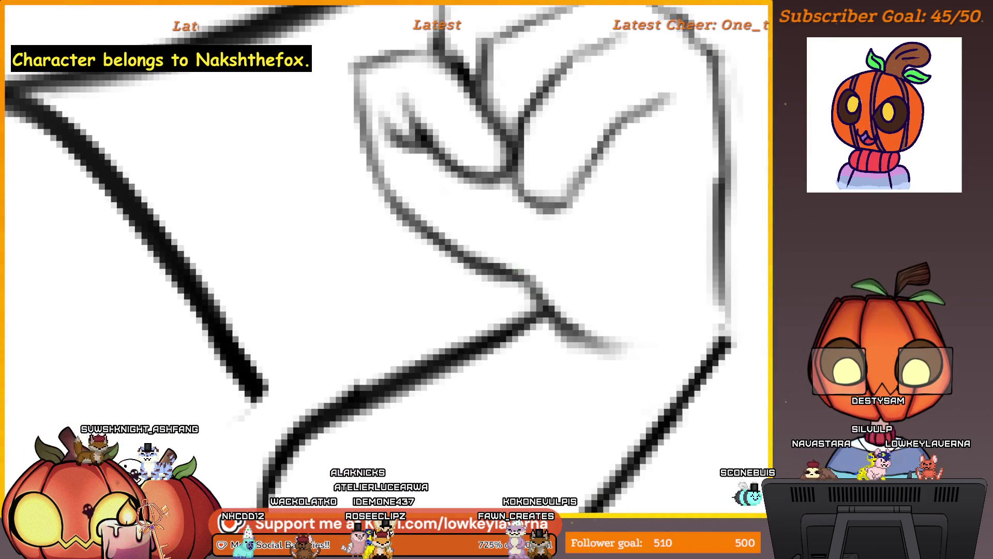
pyautogui.press('[')
pyautogui.press('[')
pyautogui.press('[')
pyautogui.moveTo(533, 290); pyautogui.dragTo(644, 350)
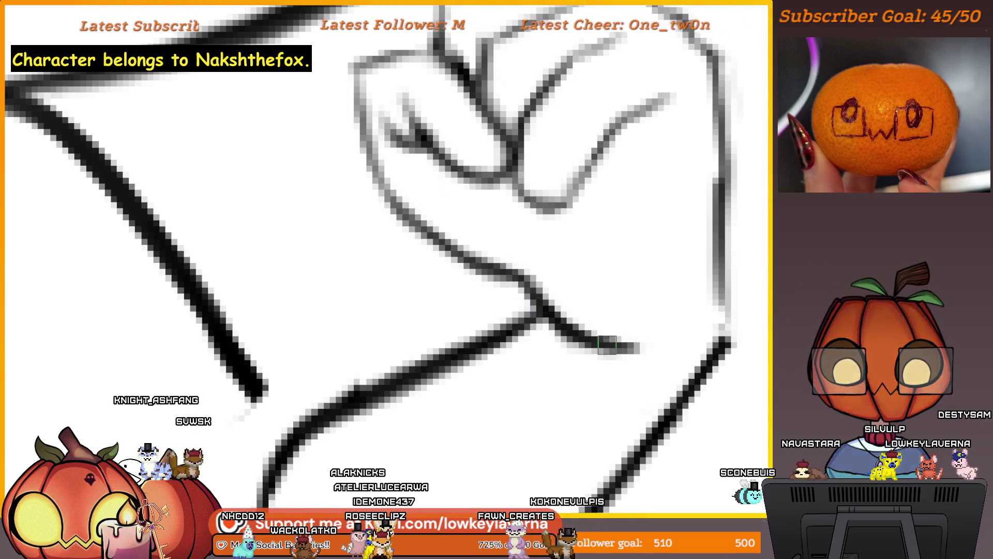
pyautogui.scroll(1, 608, 345)
pyautogui.hotkey('ctrl', 'z')
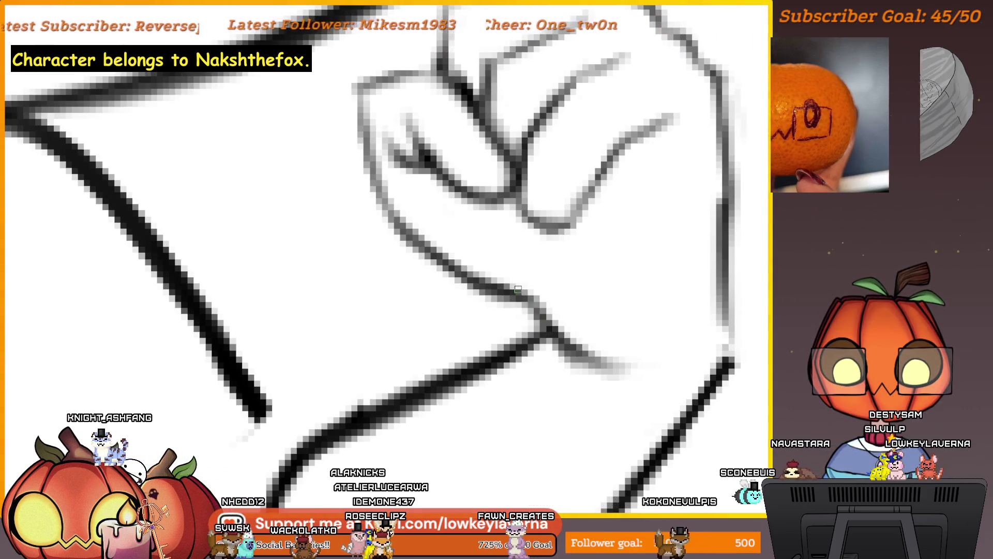
# Ink darker lines along the hand's left edge and the top of the thumb.
pyautogui.moveTo(368, 154); pyautogui.dragTo(537, 226)
pyautogui.moveTo(518, 295); pyautogui.dragTo(486, 155)
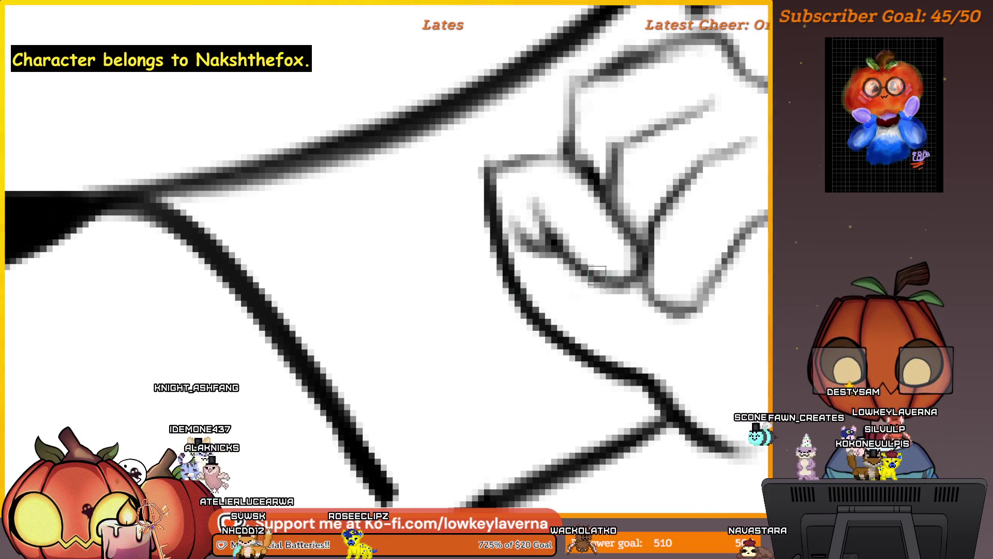
pyautogui.scroll(2, 583, 324)
pyautogui.scroll(-3, 583, 323)
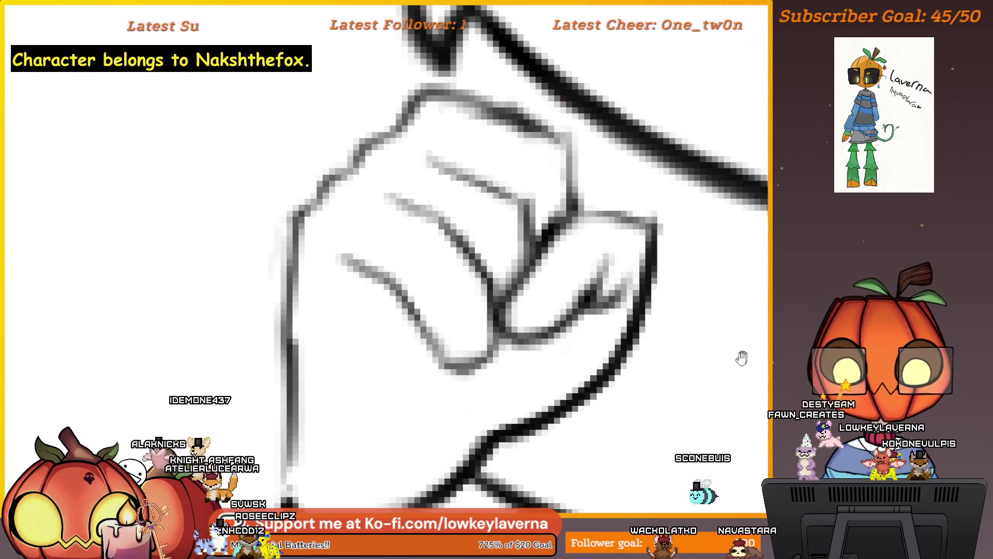
pyautogui.scroll(2, 681, 323)
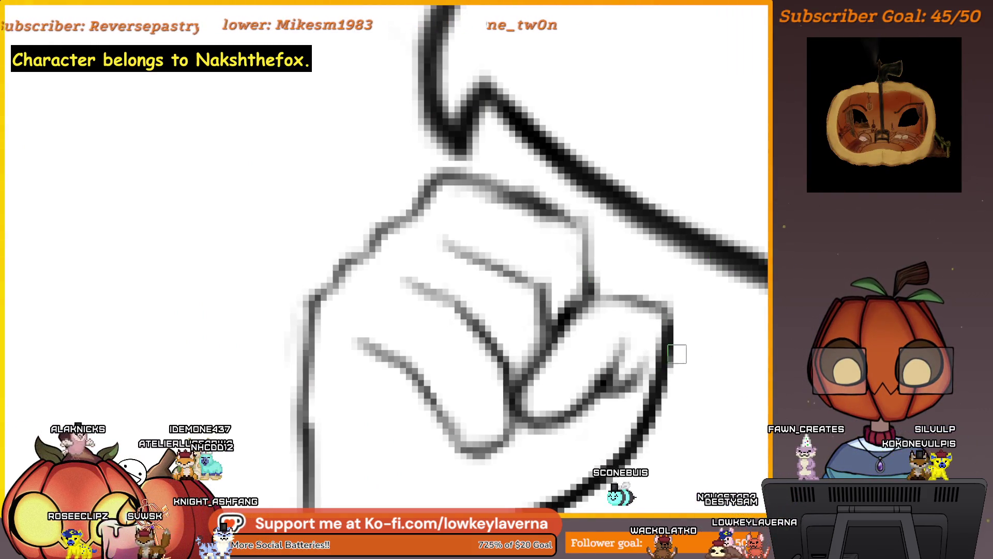
pyautogui.moveTo(677, 351); pyautogui.dragTo(646, 340)
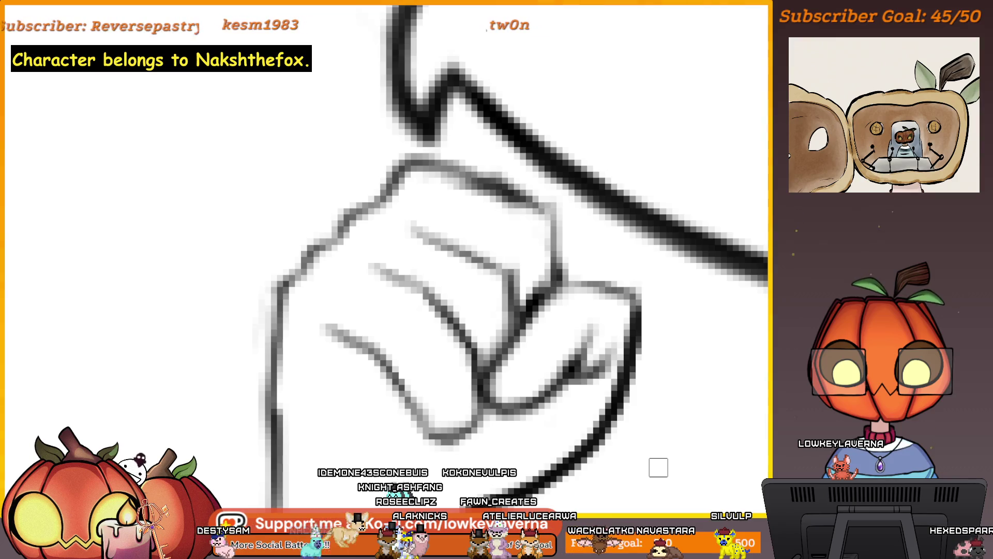
pyautogui.moveTo(538, 302); pyautogui.dragTo(633, 294)
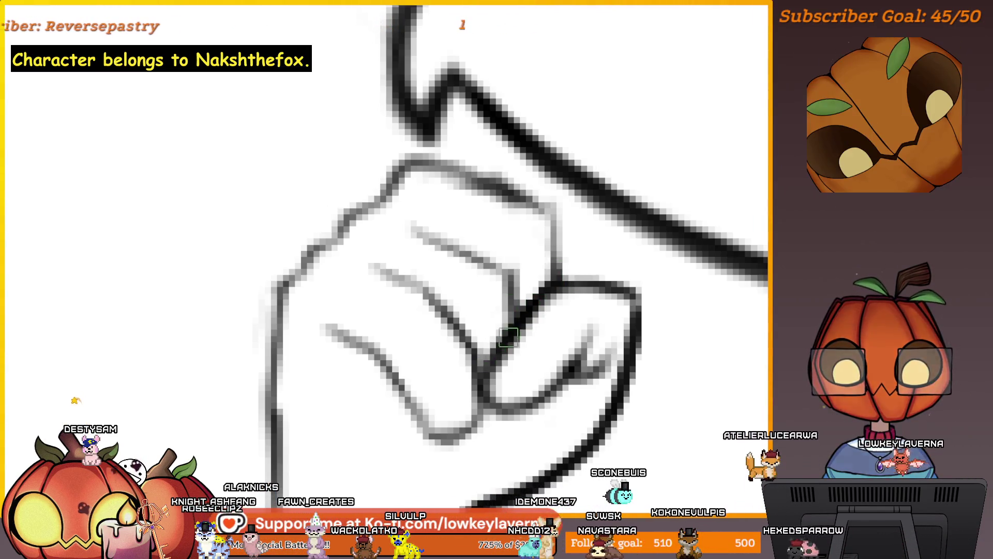
pyautogui.scroll(-2, 505, 339)
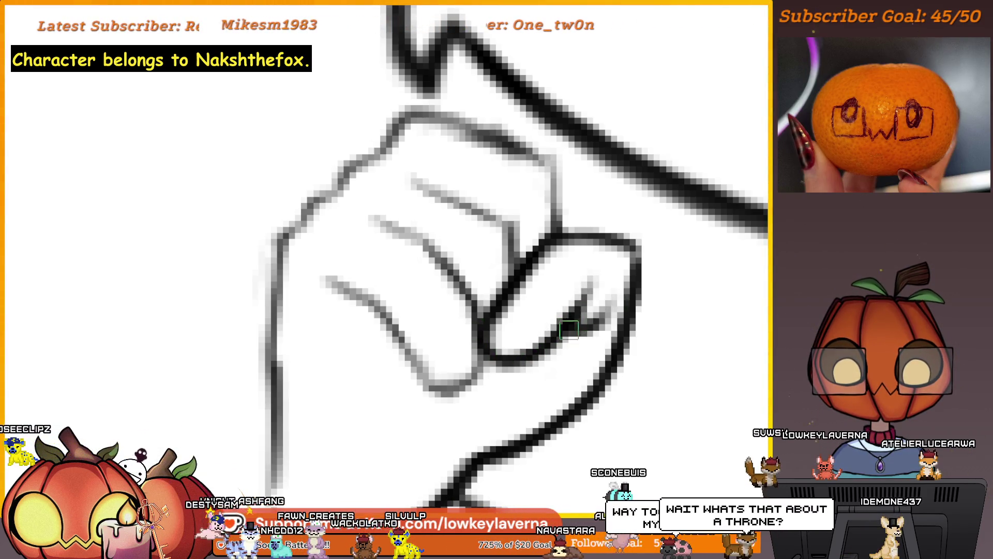
pyautogui.scroll(-3, 569, 327)
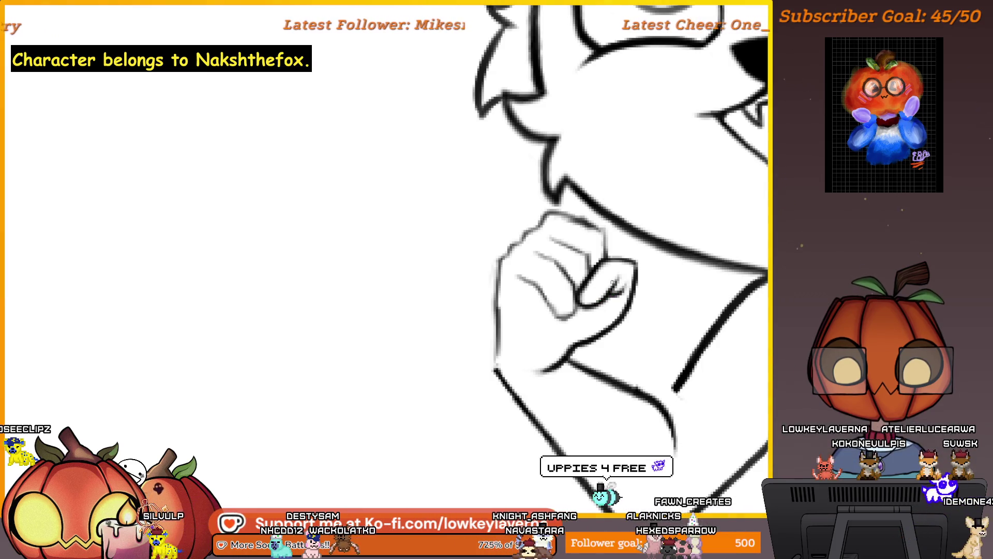
pyautogui.scroll(-3, 642, 296)
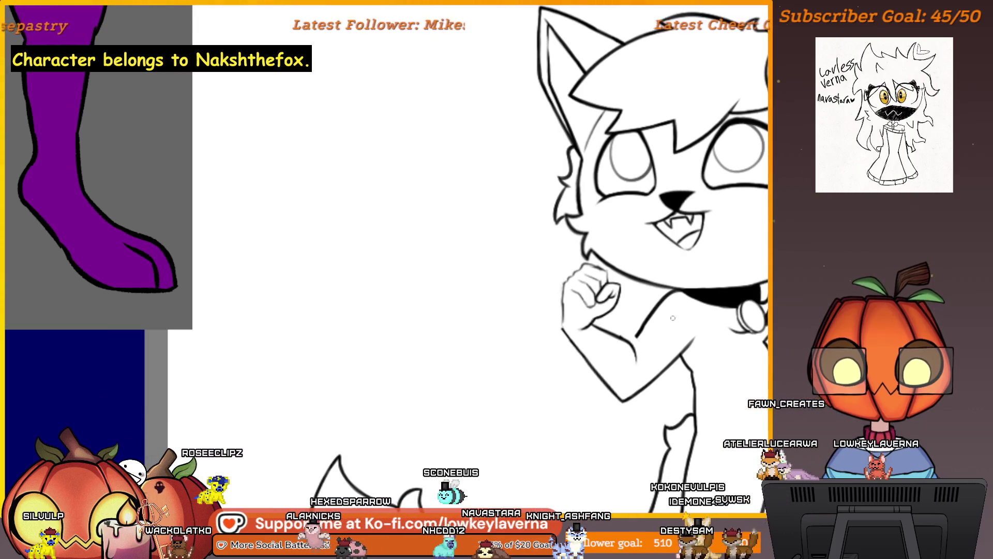
pyautogui.scroll(5, 584, 299)
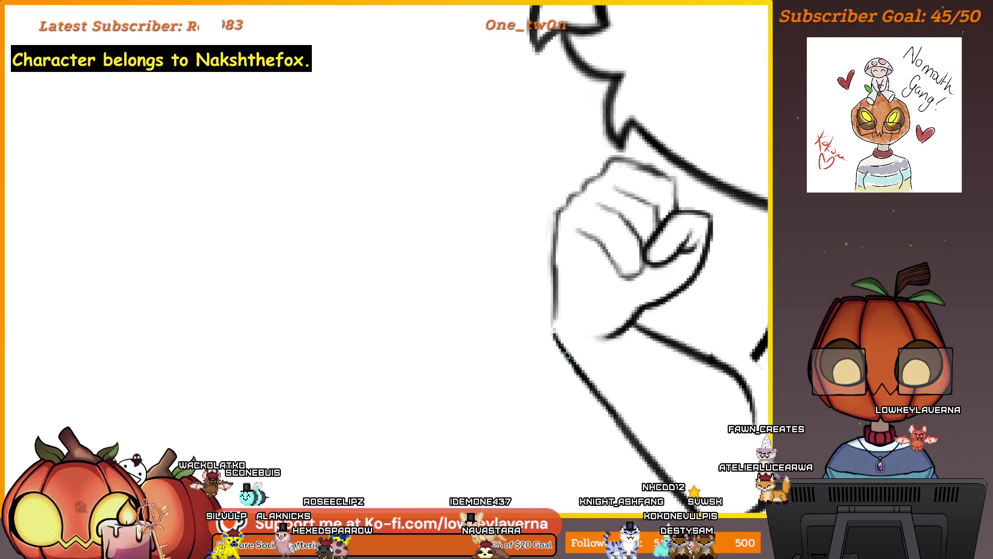
pyautogui.scroll(1, 556, 321)
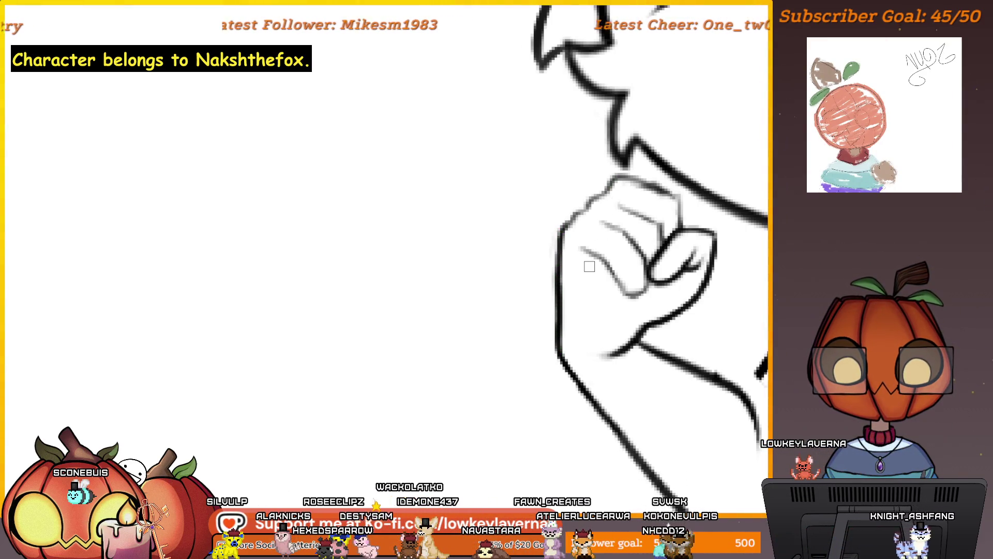
pyautogui.hscroll(-10, 589, 267)
pyautogui.moveTo(73, 254)
pyautogui.mouseDown()
pyautogui.moveTo(505, 259)
pyautogui.moveTo(589, 304)
pyautogui.mouseUp()
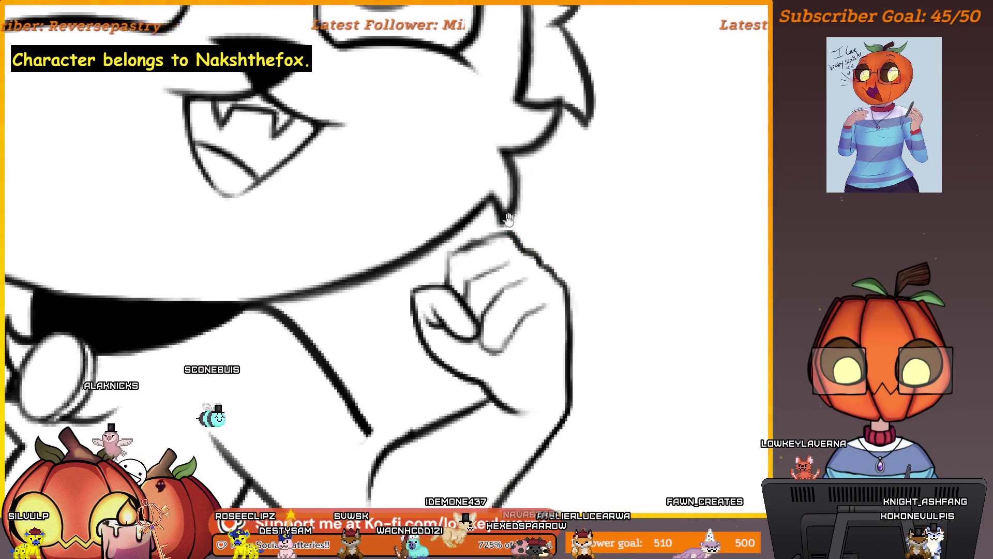
pyautogui.moveTo(506, 217); pyautogui.dragTo(570, 224)
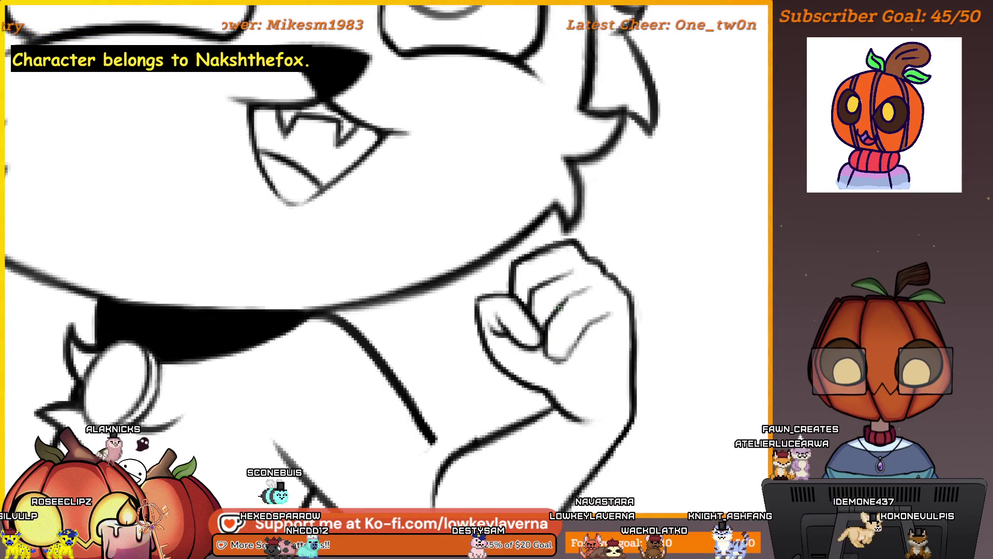
pyautogui.scroll(3, 567, 362)
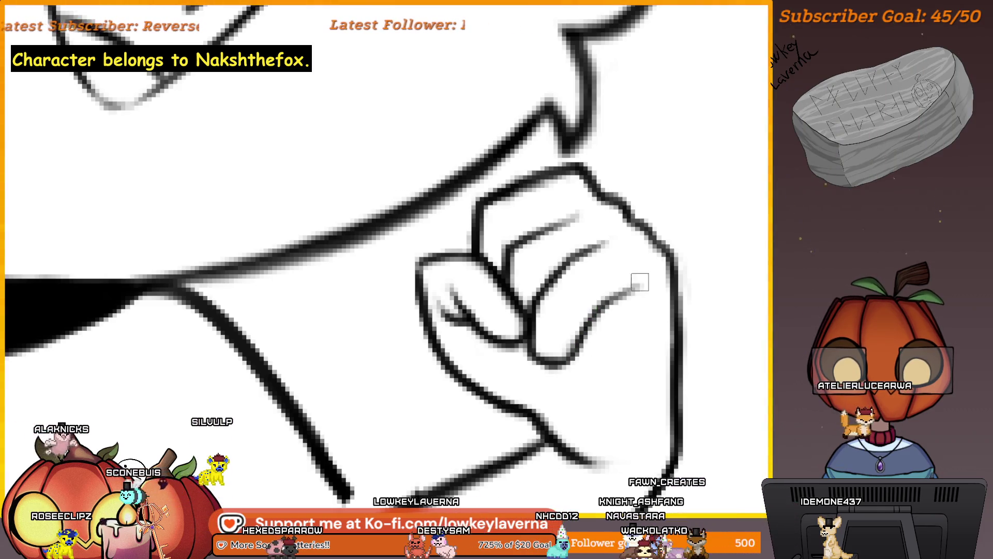
pyautogui.scroll(-4, 654, 269)
pyautogui.scroll(-3, 591, 216)
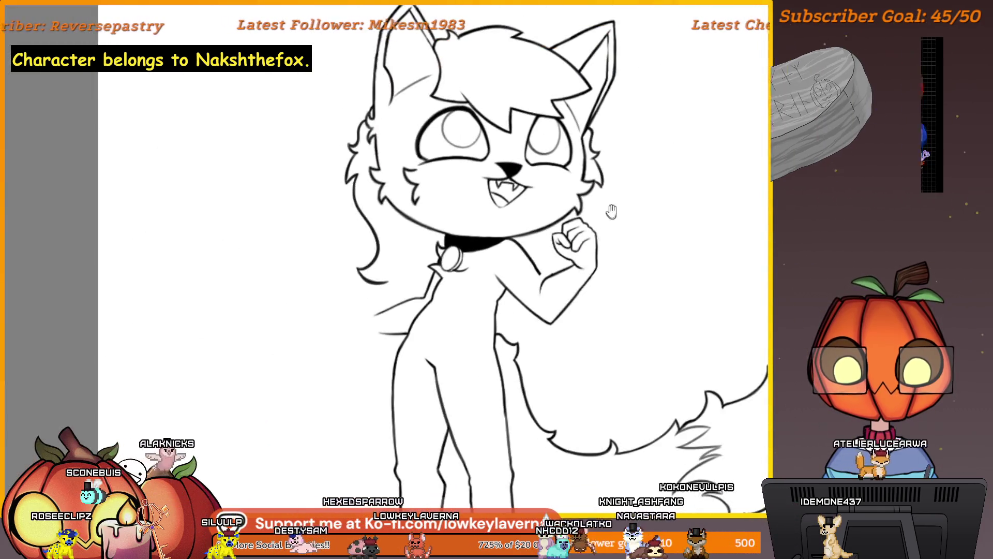
pyautogui.scroll(2, 588, 251)
pyautogui.scroll(2, 587, 250)
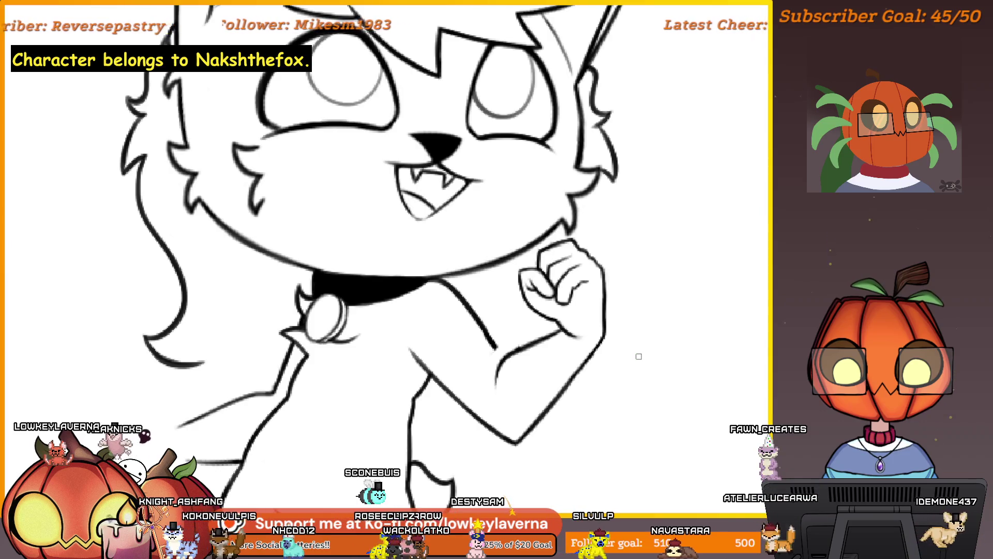
pyautogui.scroll(3, 573, 273)
pyautogui.scroll(-1, 573, 272)
pyautogui.scroll(1, 578, 303)
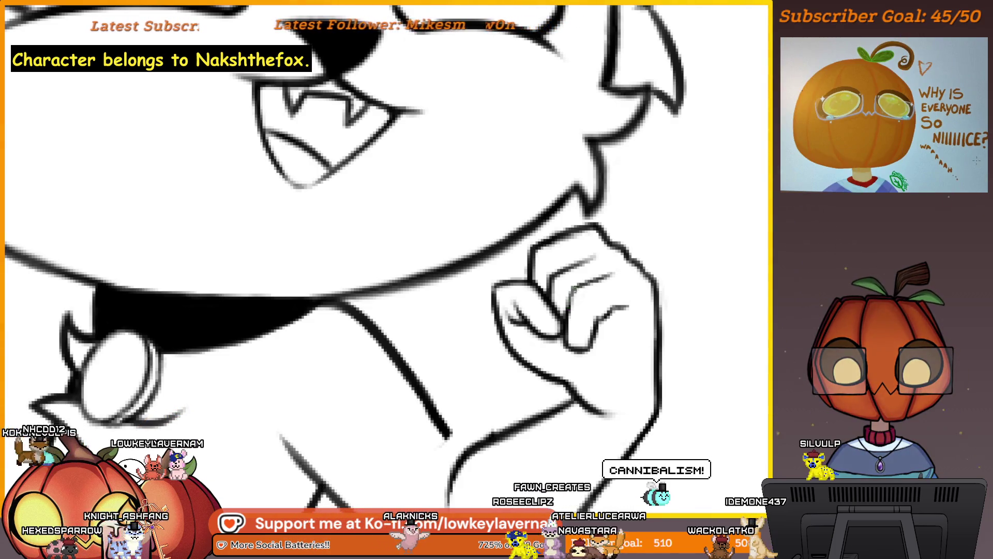
pyautogui.scroll(1, 573, 293)
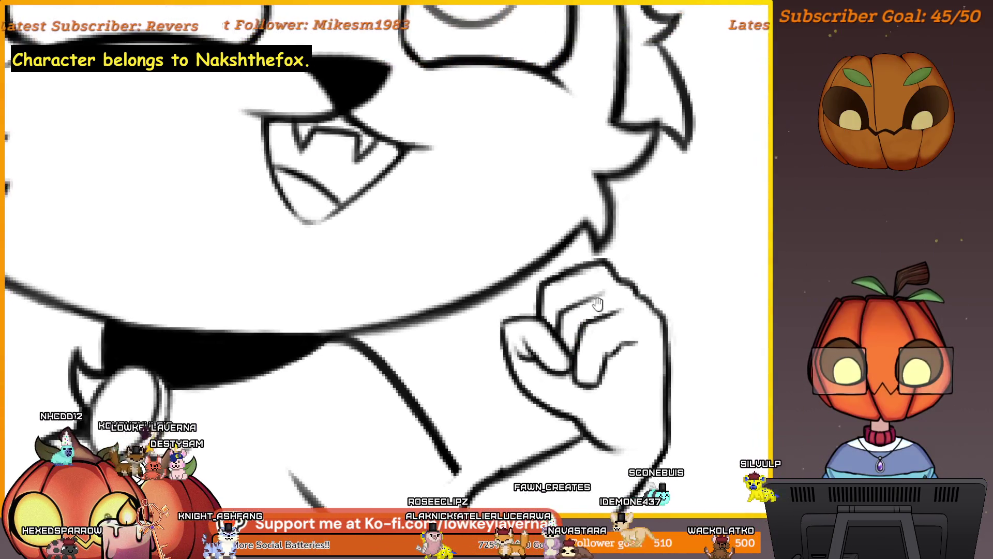
pyautogui.scroll(-3, 624, 264)
pyautogui.scroll(-1, 620, 262)
pyautogui.scroll(2, 615, 256)
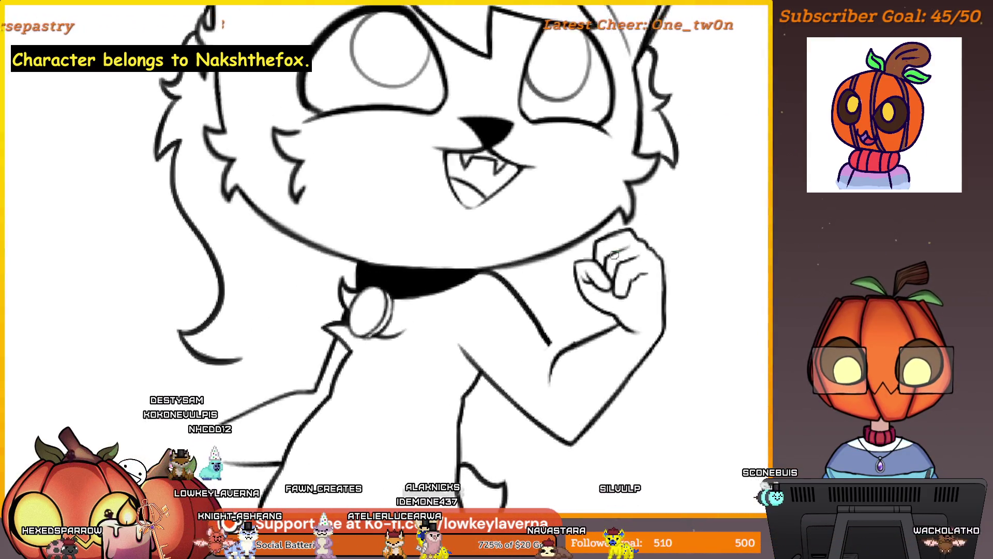
pyautogui.moveTo(644, 232)
pyautogui.mouseDown()
pyautogui.moveTo(654, 257)
pyautogui.moveTo(630, 281)
pyautogui.moveTo(601, 285)
pyautogui.mouseUp()
pyautogui.scroll(-3, 599, 285)
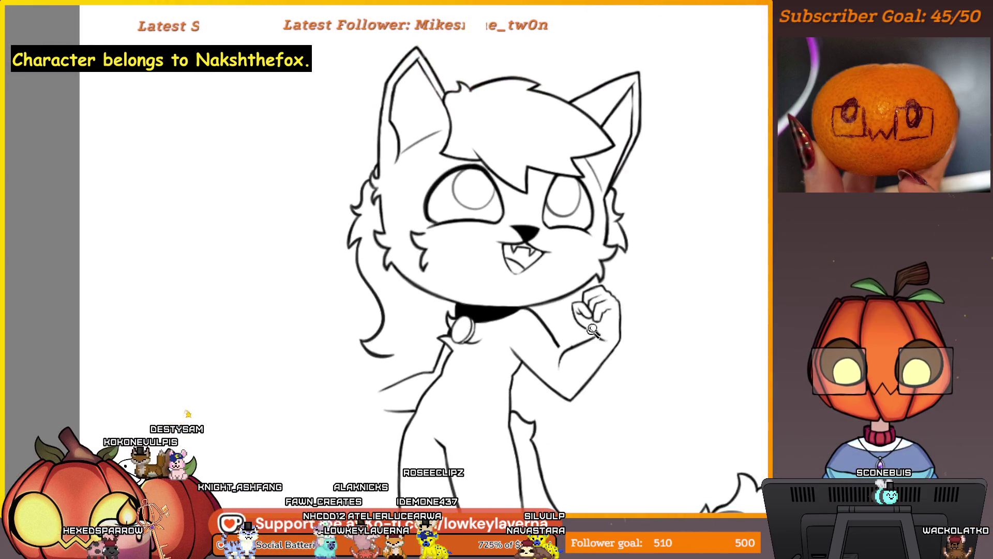
pyautogui.scroll(3, 576, 260)
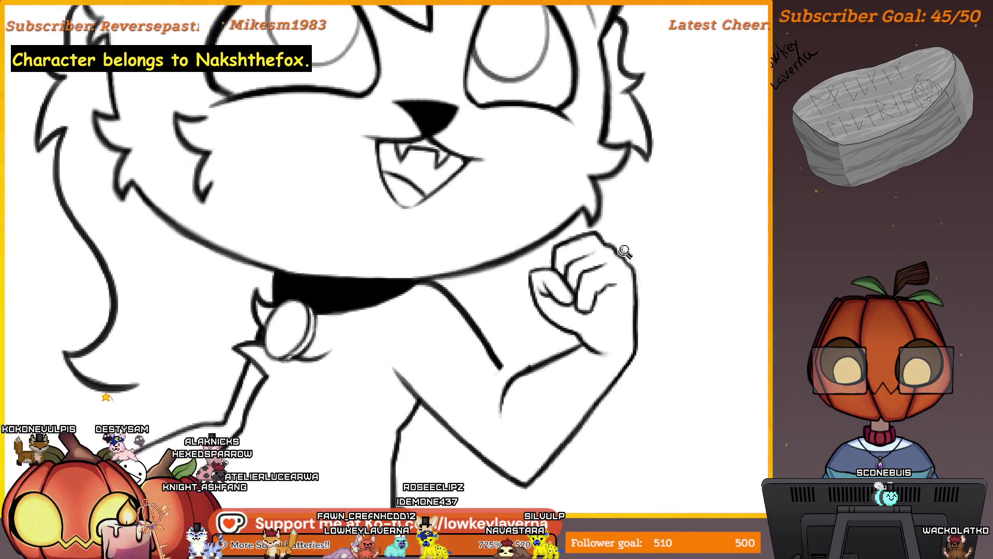
pyautogui.scroll(-4, 623, 255)
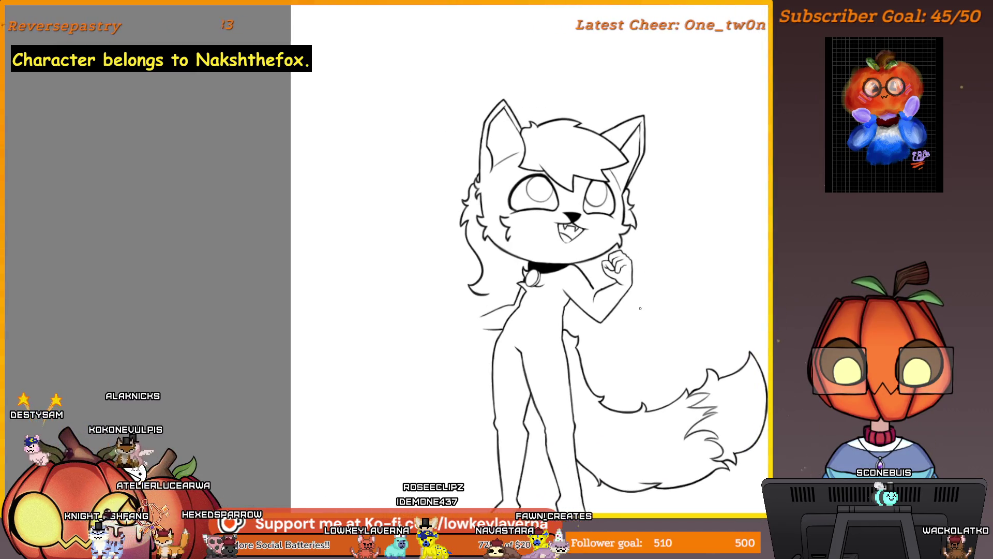
pyautogui.scroll(3, 624, 265)
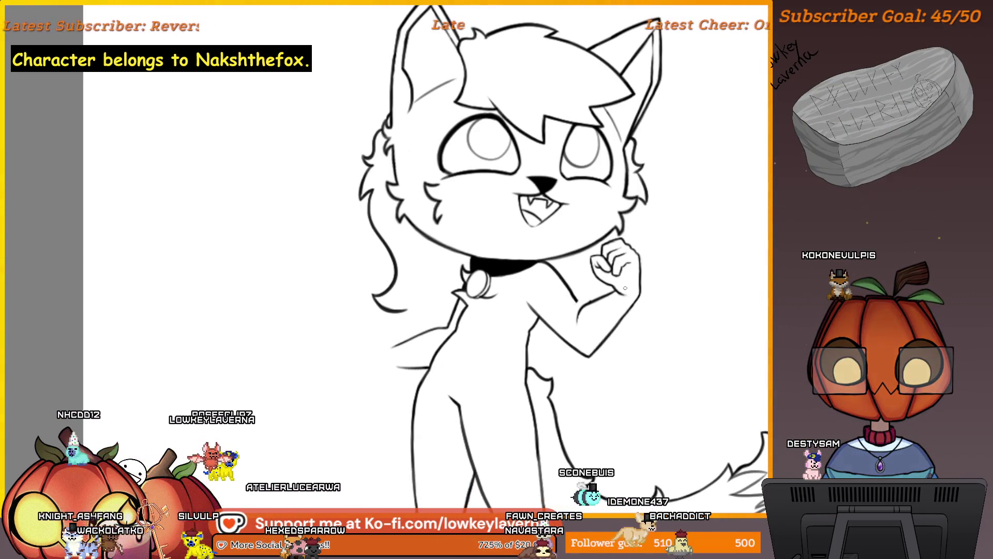
# Extend the wrist line beneath the clenched fist.
pyautogui.scroll(5, 625, 288)
pyautogui.scroll(-2, 621, 249)
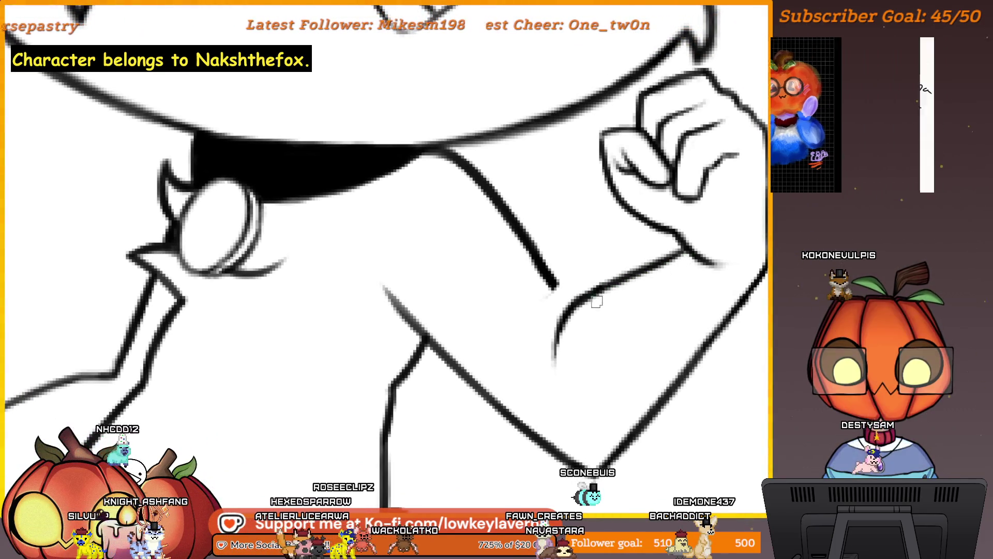
pyautogui.scroll(2, 600, 300)
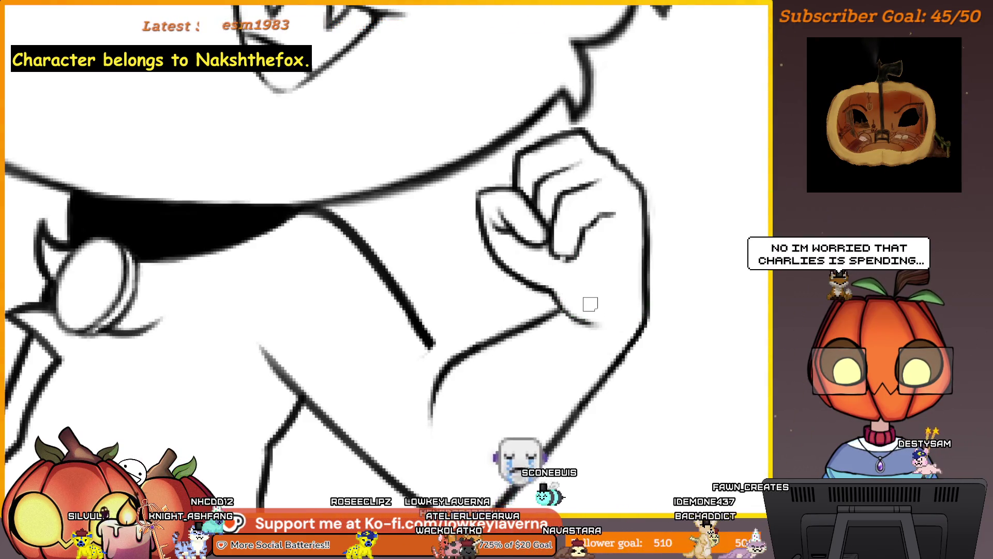
pyautogui.scroll(2, 591, 305)
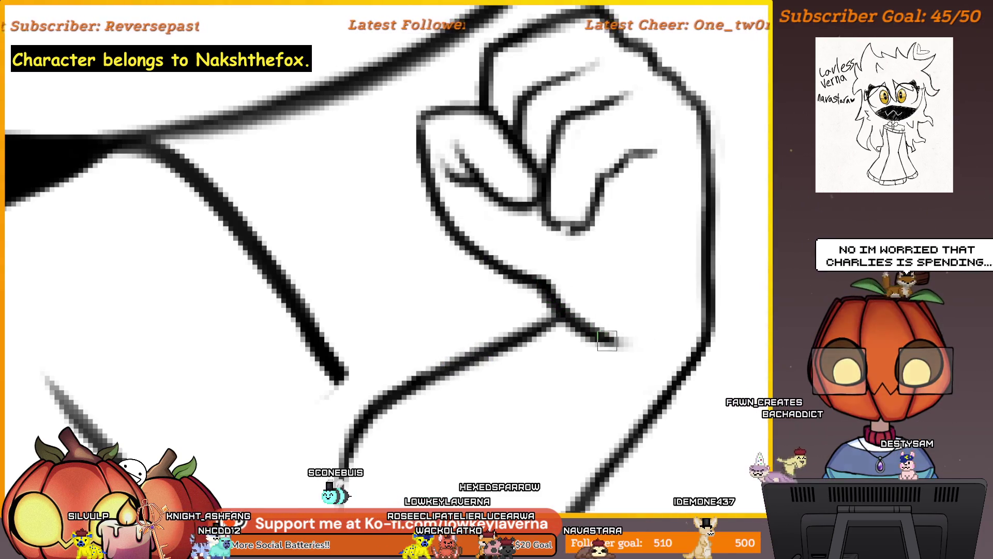
pyautogui.moveTo(616, 340); pyautogui.dragTo(646, 344)
pyautogui.scroll(-3, 651, 326)
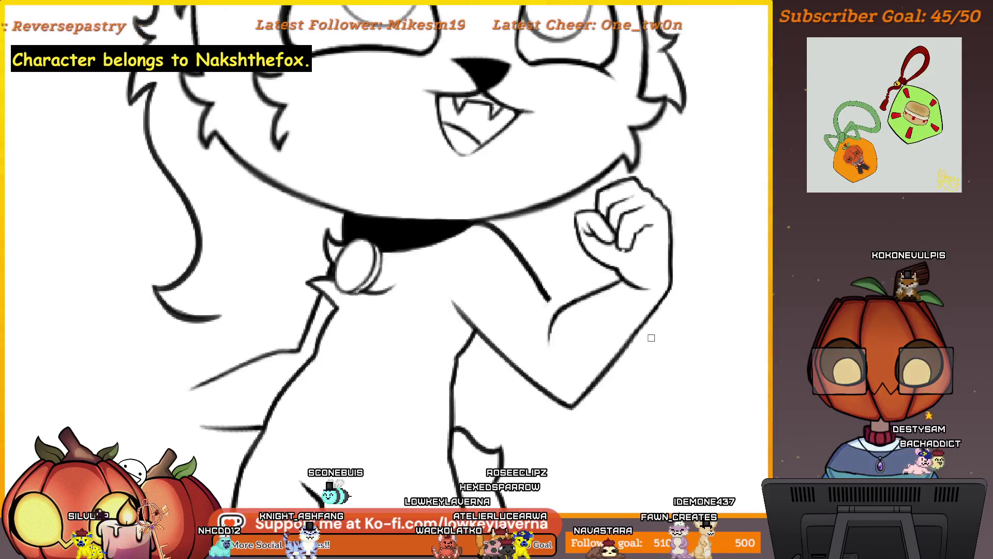
pyautogui.scroll(2, 634, 243)
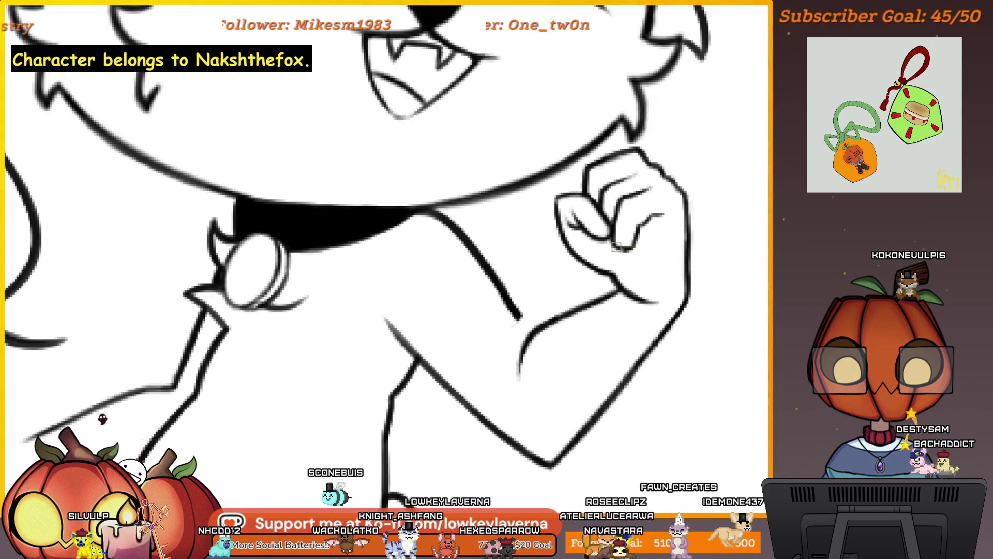
# Mirror the canvas view horizontally to check the cat's proportions.
pyautogui.moveTo(535, 311)
pyautogui.mouseDown()
pyautogui.moveTo(566, 279)
pyautogui.moveTo(527, 242)
pyautogui.mouseUp()
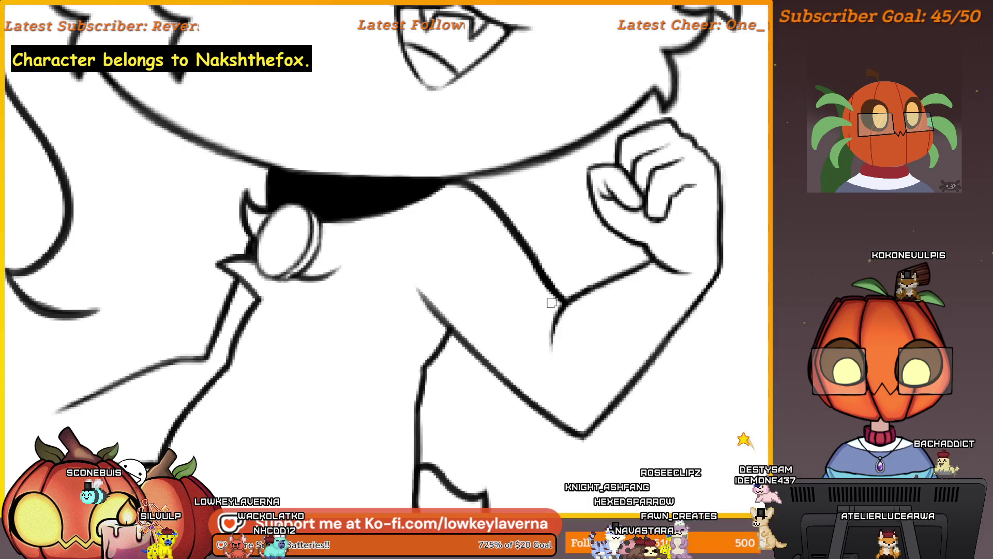
pyautogui.scroll(-2, 605, 328)
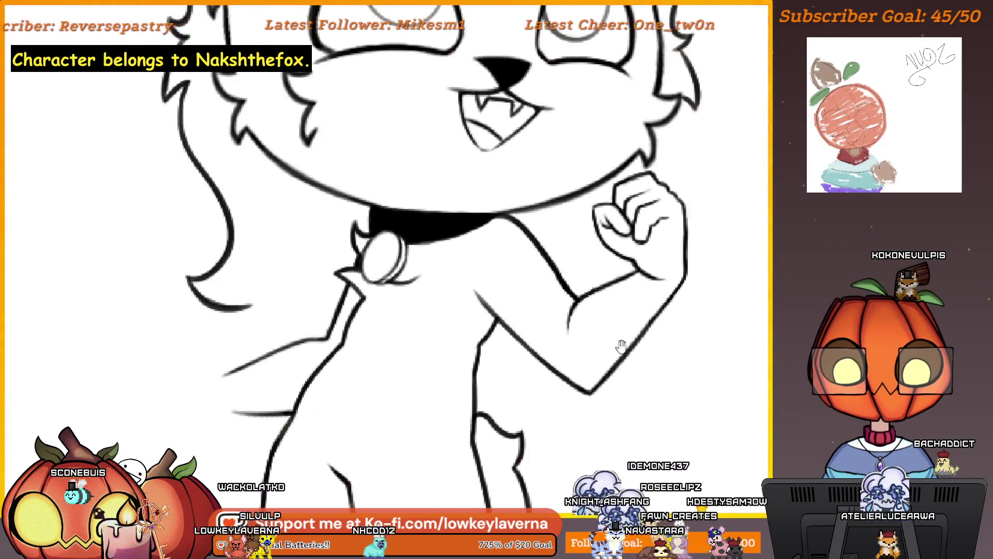
pyautogui.moveTo(694, 391); pyautogui.dragTo(683, 400)
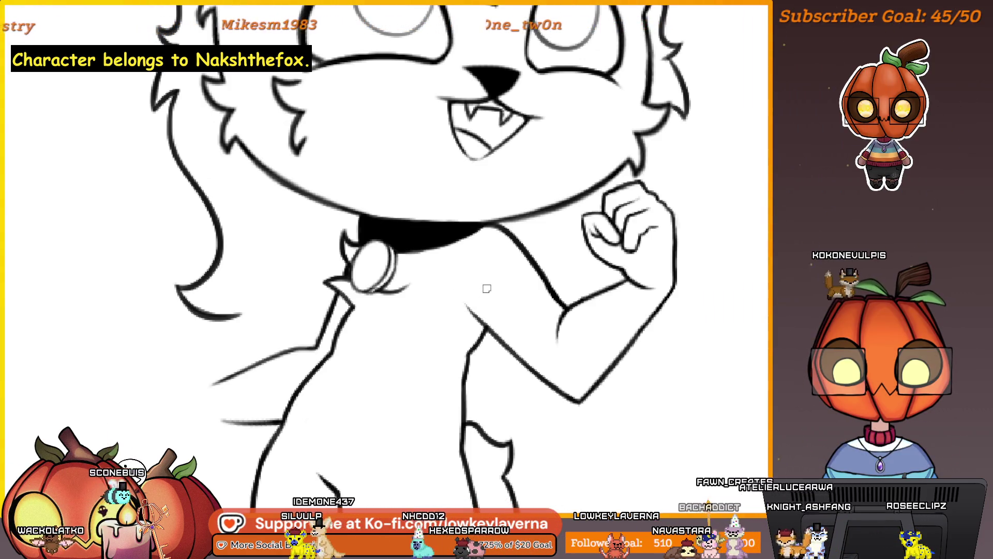
pyautogui.press('m')
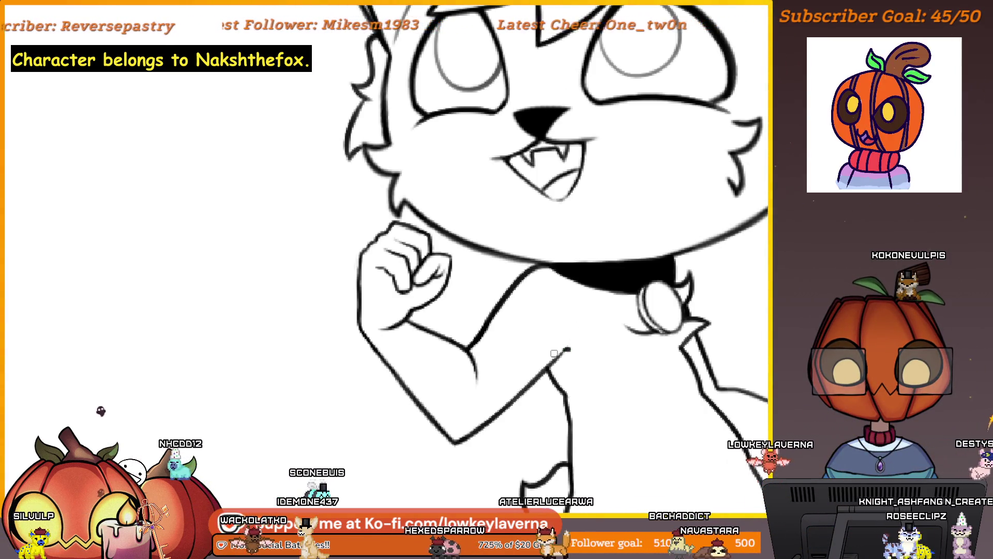
# Trace a lasso selection loop around the cat's raised arm and fist.
pyautogui.scroll(-5, 606, 341)
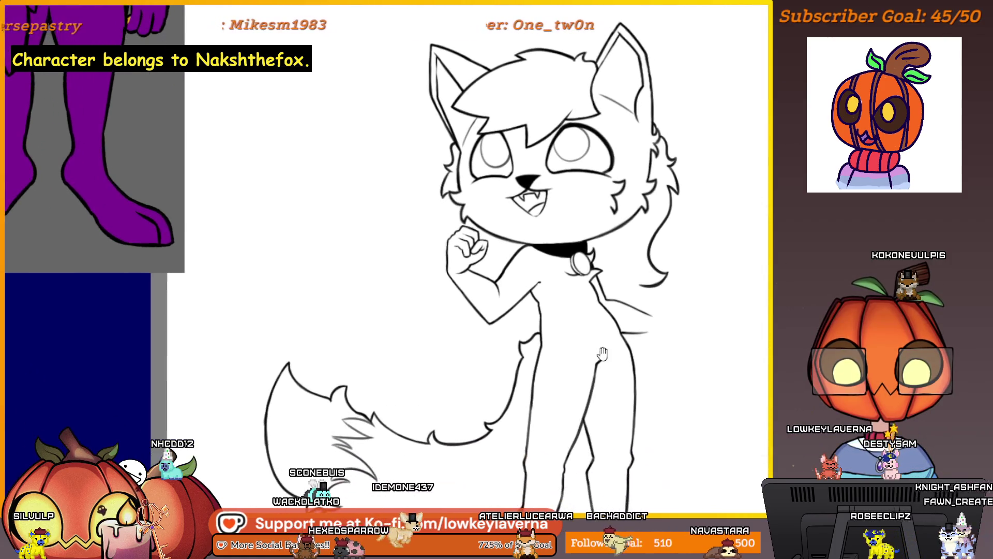
pyautogui.scroll(5, 562, 218)
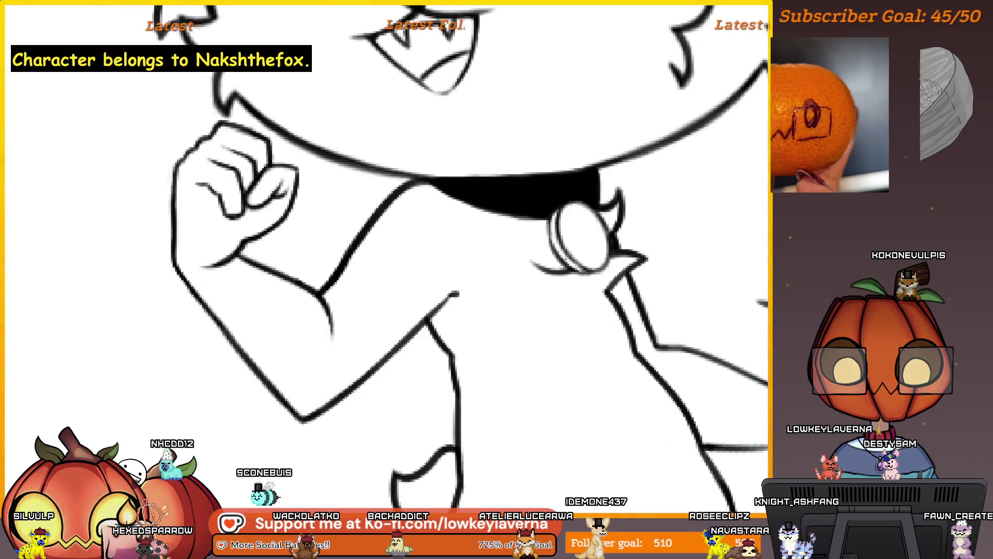
pyautogui.scroll(-5, 582, 269)
pyautogui.scroll(-5, 595, 414)
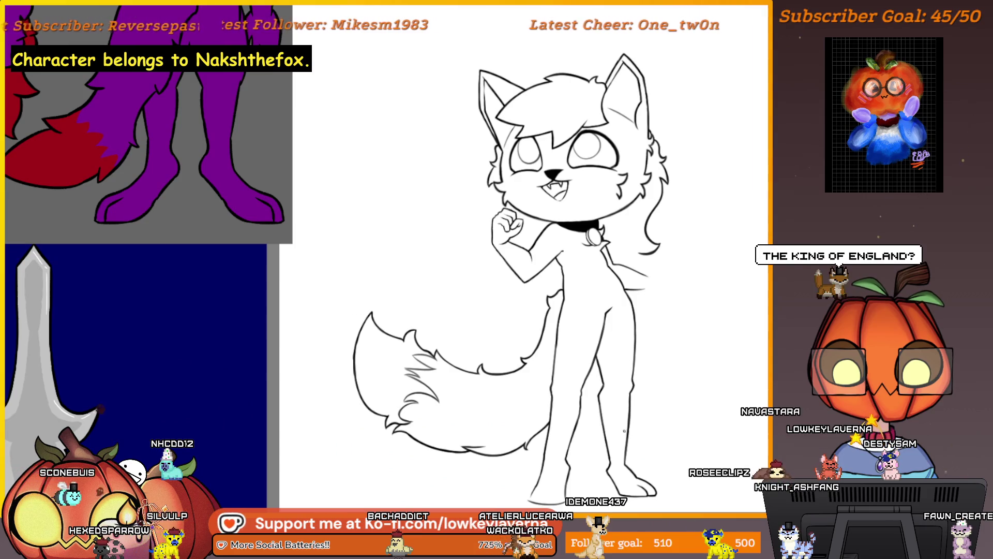
pyautogui.scroll(-2, 678, 340)
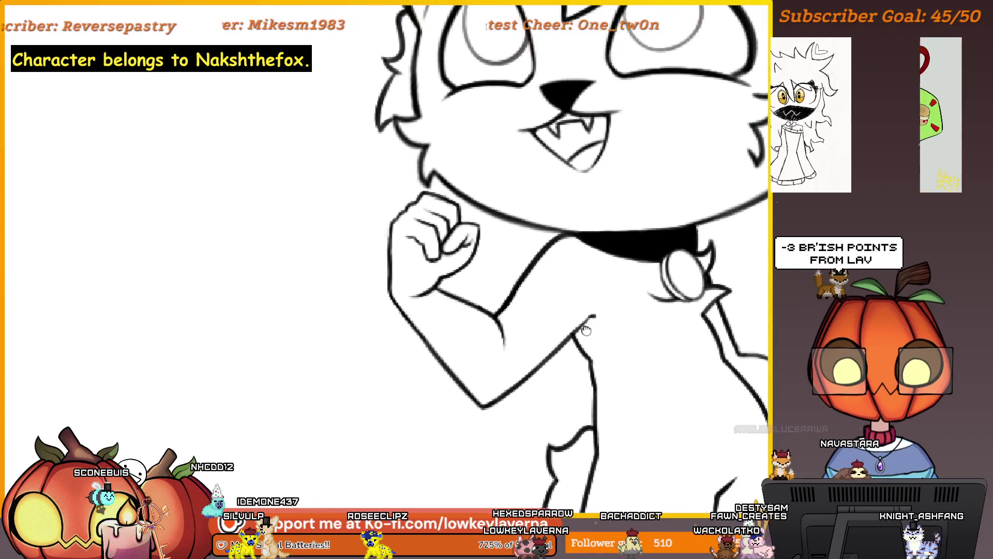
pyautogui.moveTo(590, 341)
pyautogui.mouseDown()
pyautogui.moveTo(627, 317)
pyautogui.moveTo(569, 251)
pyautogui.moveTo(489, 231)
pyautogui.mouseUp()
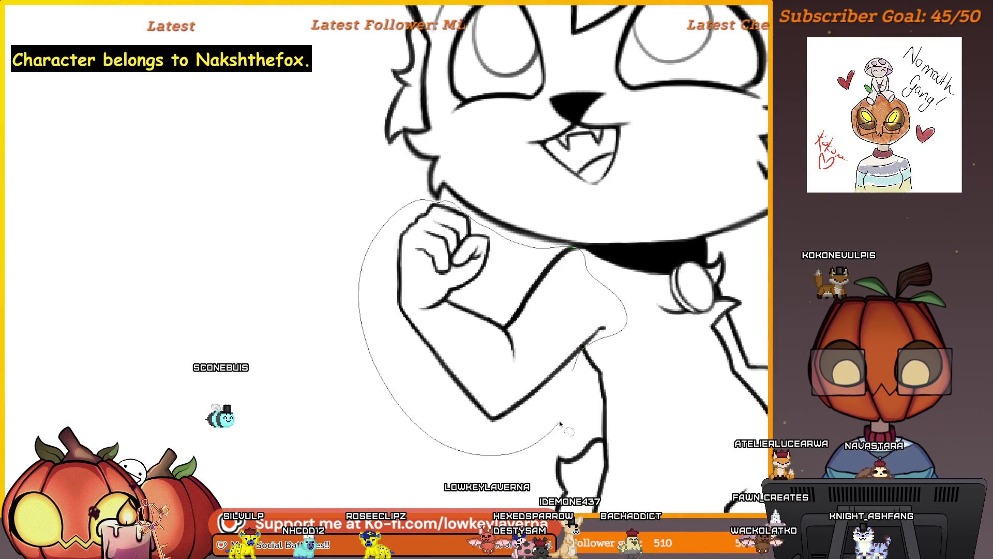
# Close the selection, rotate the arm and fist slightly clockwise with Ctrl+T, and apply.
pyautogui.moveTo(558, 426); pyautogui.dragTo(564, 432)
pyautogui.hotkey('ctrl', 't')
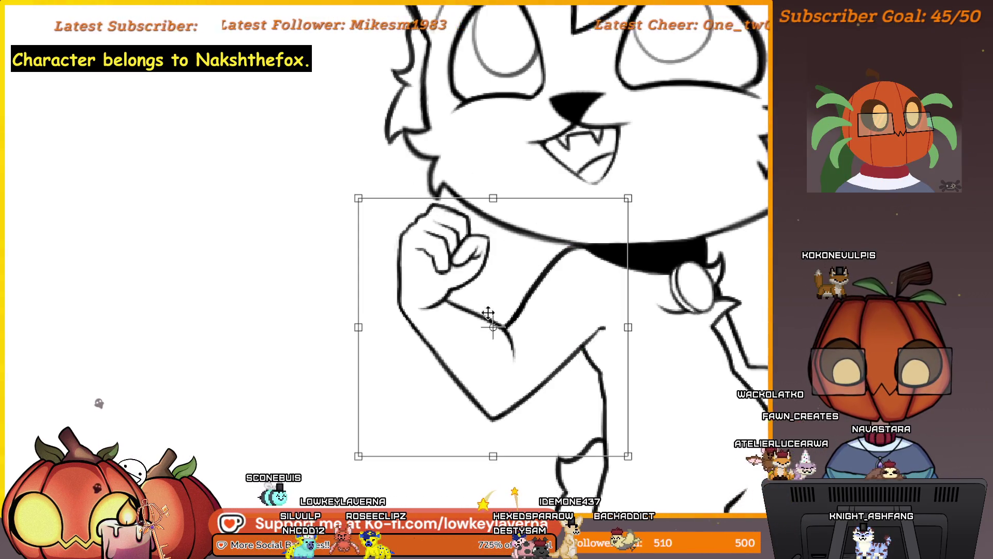
pyautogui.press('Return')
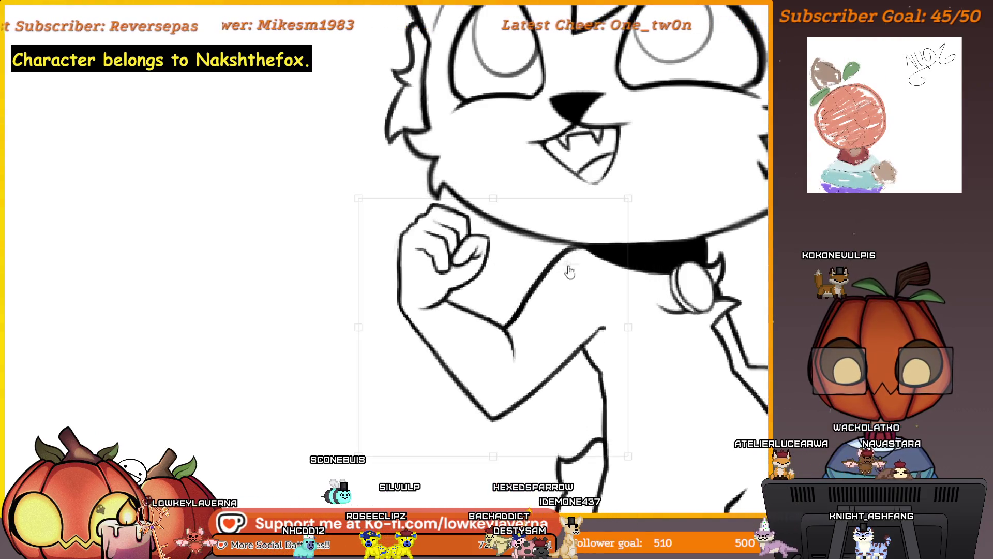
pyautogui.moveTo(634, 267); pyautogui.dragTo(660, 271)
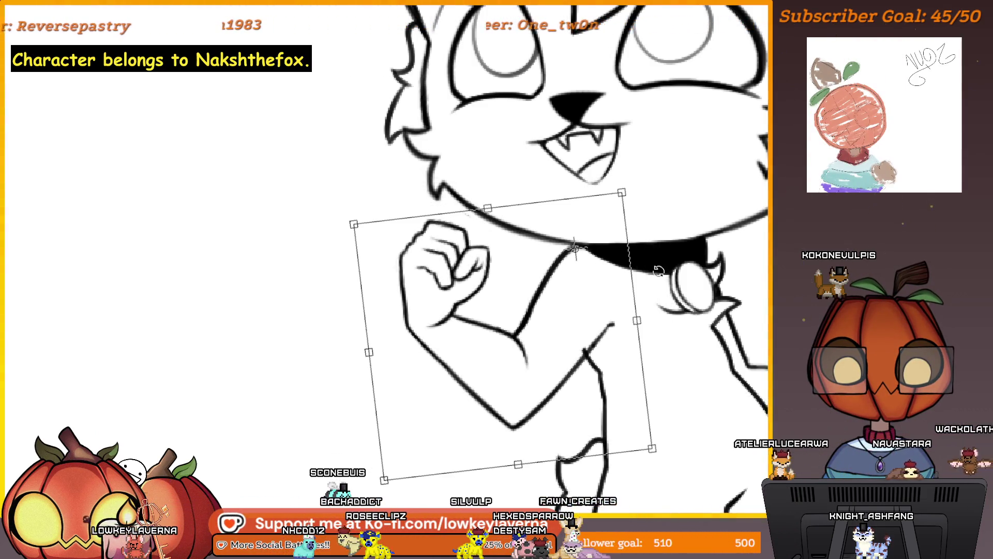
pyautogui.scroll(-3, 659, 270)
pyautogui.scroll(3, 611, 327)
pyautogui.moveTo(592, 365)
pyautogui.mouseDown()
pyautogui.moveTo(596, 376)
pyautogui.moveTo(598, 361)
pyautogui.mouseUp()
pyautogui.scroll(-3, 599, 362)
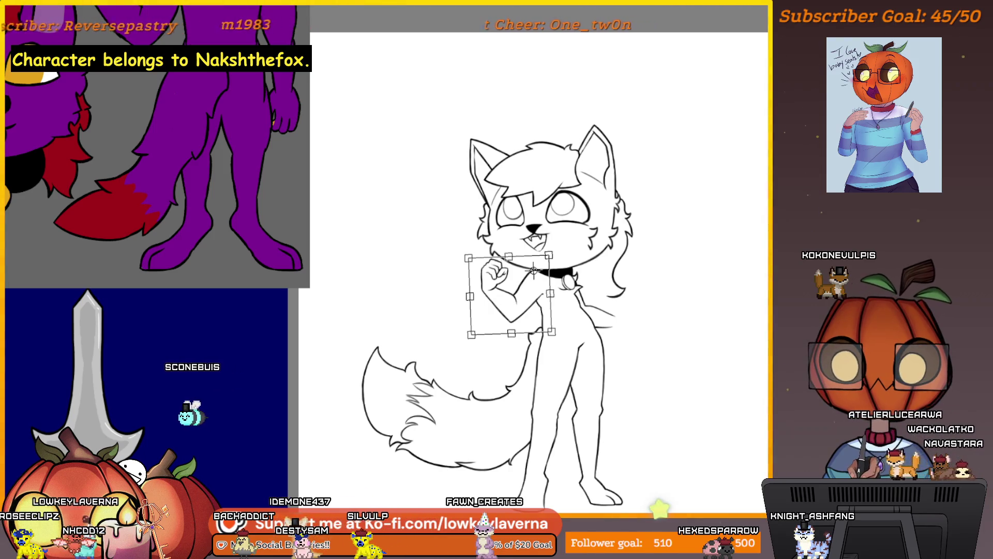
pyautogui.press('Return')
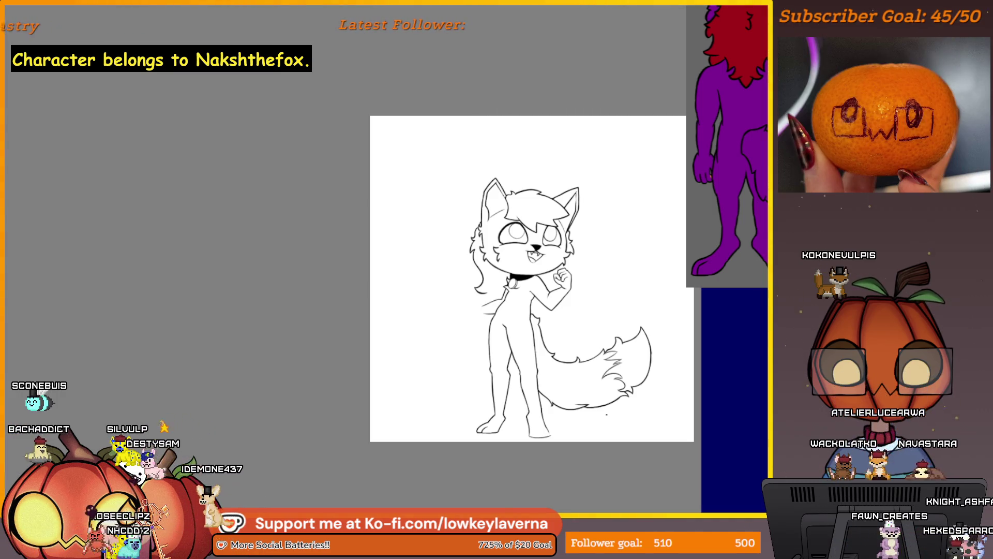
pyautogui.scroll(5, 608, 320)
pyautogui.scroll(1, 609, 319)
pyautogui.click(541, 290)
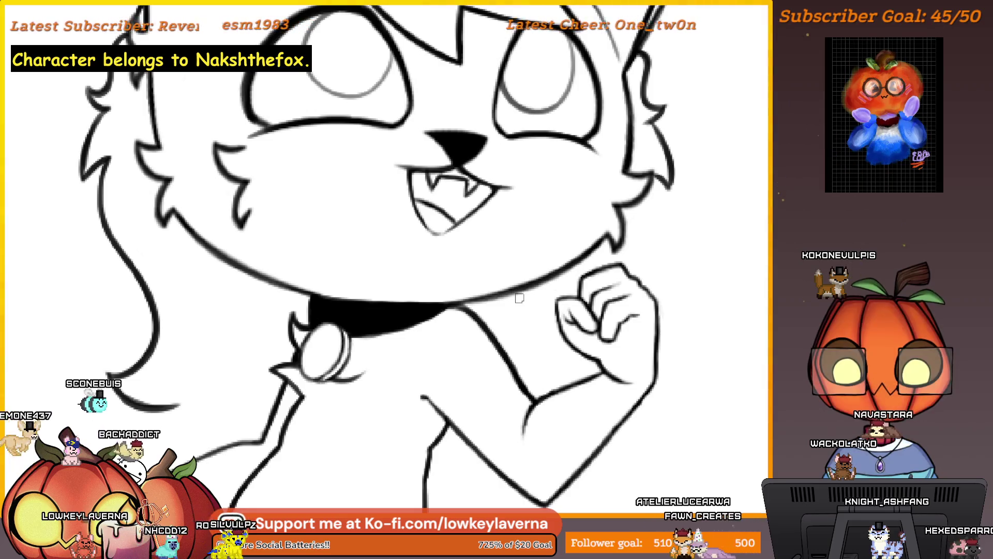
pyautogui.click(583, 251)
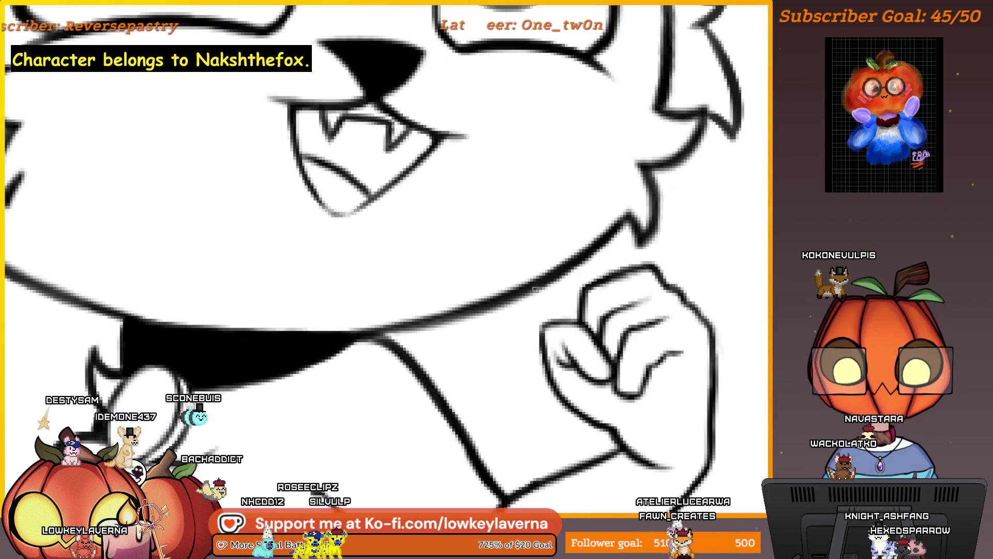
pyautogui.hscroll(-5, 543, 285)
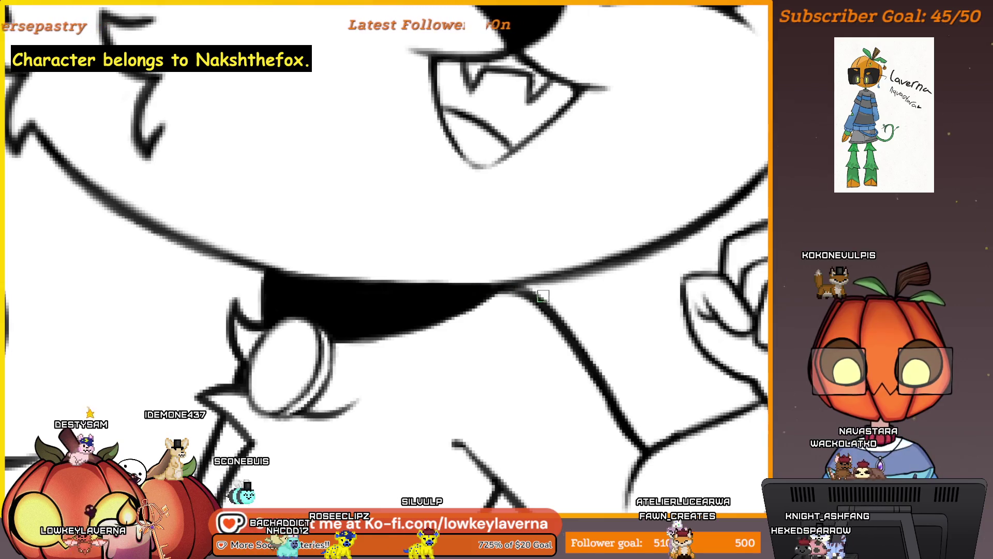
pyautogui.scroll(-4, 548, 348)
pyautogui.hscroll(2, 548, 347)
pyautogui.scroll(-3, 538, 345)
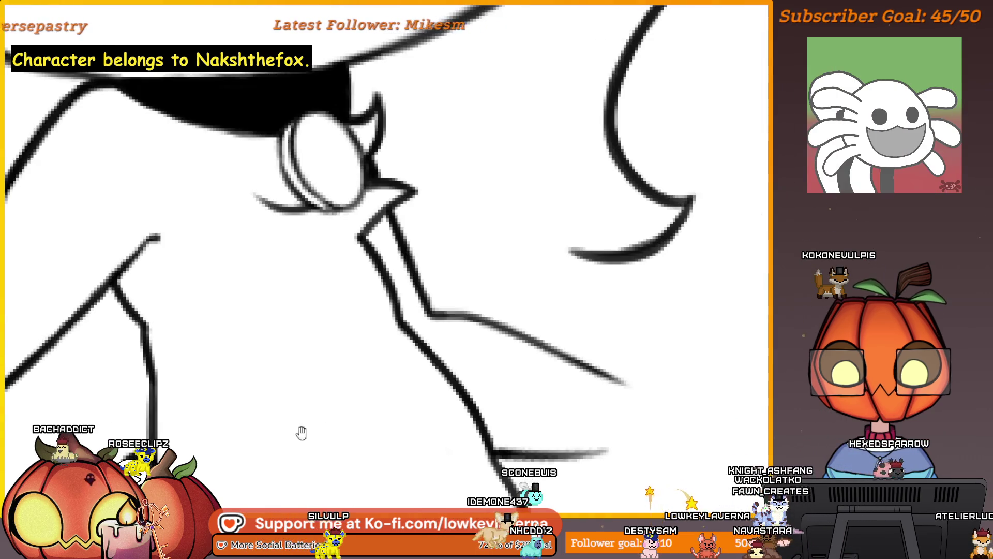
pyautogui.moveTo(567, 287)
pyautogui.mouseDown()
pyautogui.moveTo(568, 249)
pyautogui.moveTo(622, 213)
pyautogui.mouseUp()
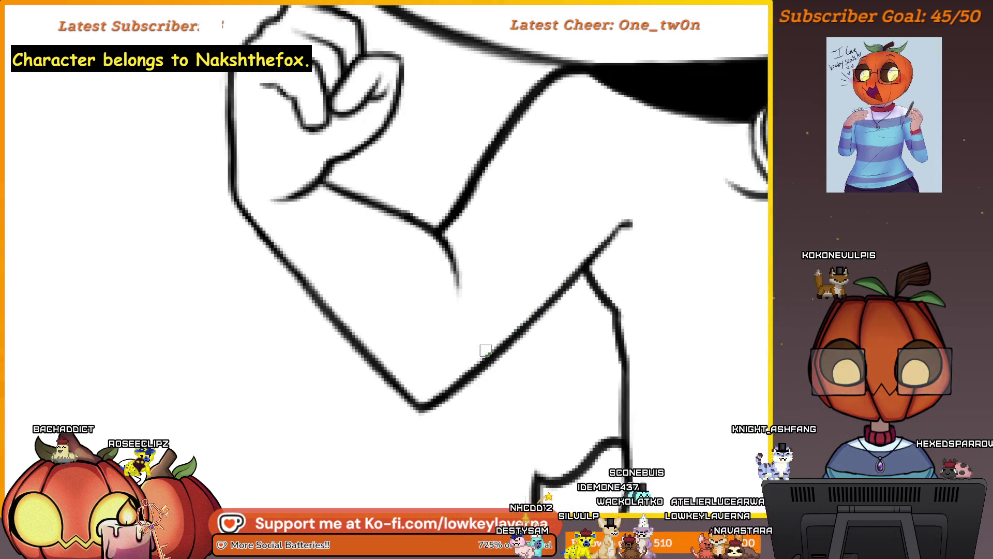
pyautogui.moveTo(400, 291); pyautogui.dragTo(455, 299)
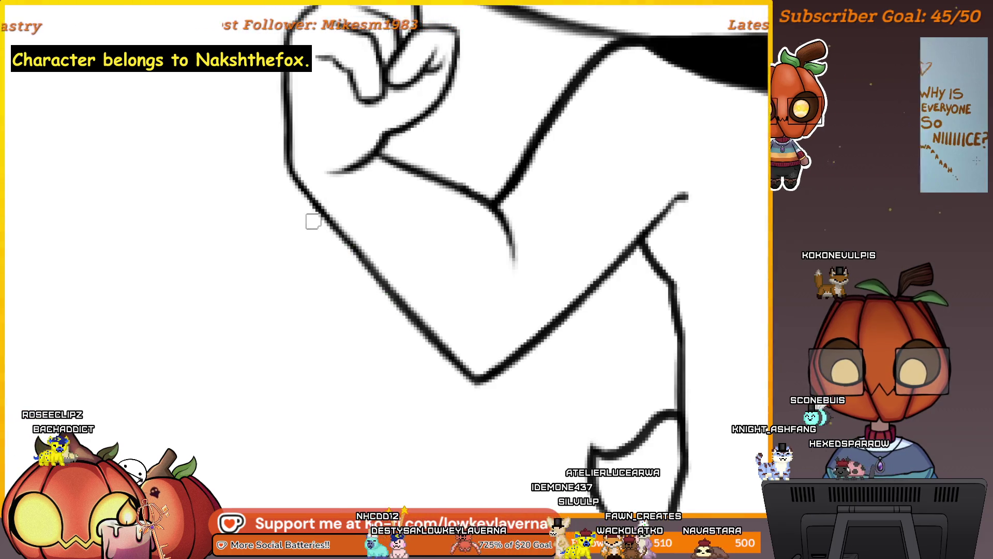
pyautogui.scroll(-1, 334, 244)
pyautogui.moveTo(423, 314); pyautogui.dragTo(131, 314)
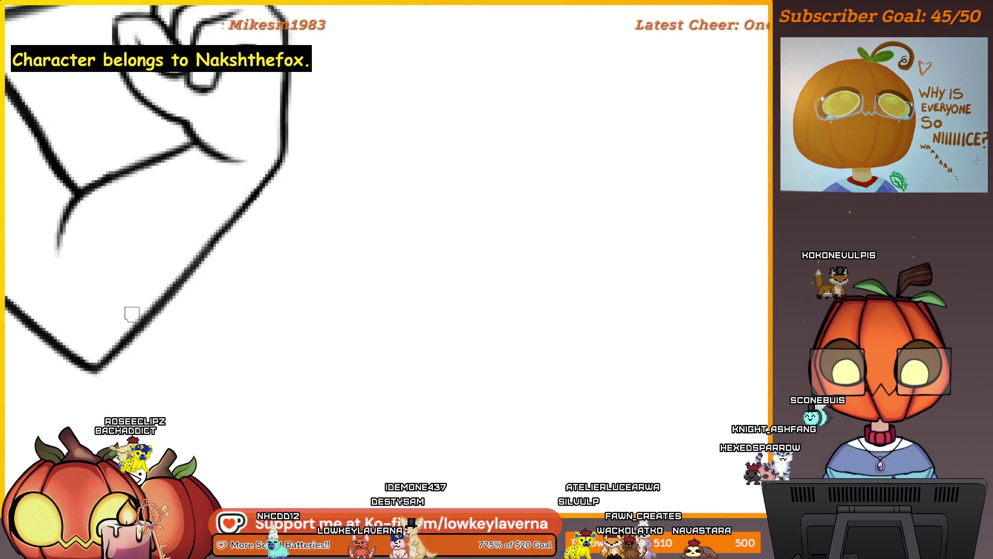
pyautogui.moveTo(436, 355)
pyautogui.mouseDown()
pyautogui.moveTo(546, 370)
pyautogui.moveTo(628, 361)
pyautogui.mouseUp()
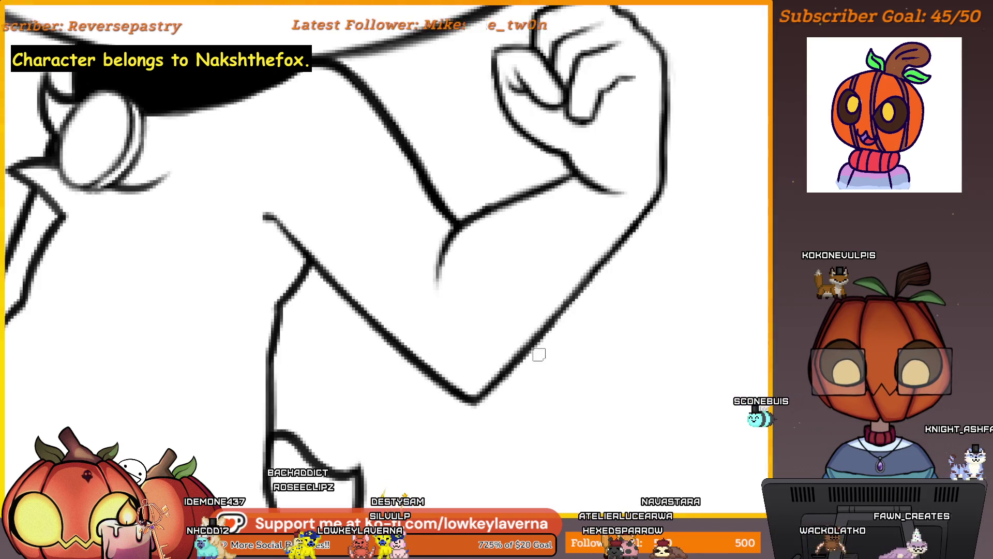
pyautogui.moveTo(526, 355); pyautogui.dragTo(522, 371)
pyautogui.moveTo(629, 238); pyautogui.dragTo(651, 257)
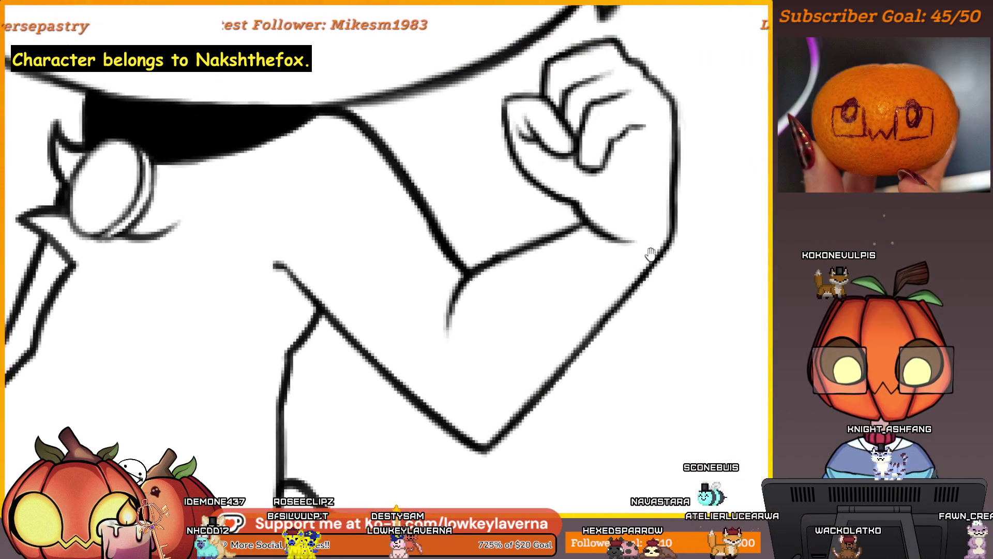
pyautogui.scroll(-5, 630, 212)
pyautogui.scroll(2, 596, 377)
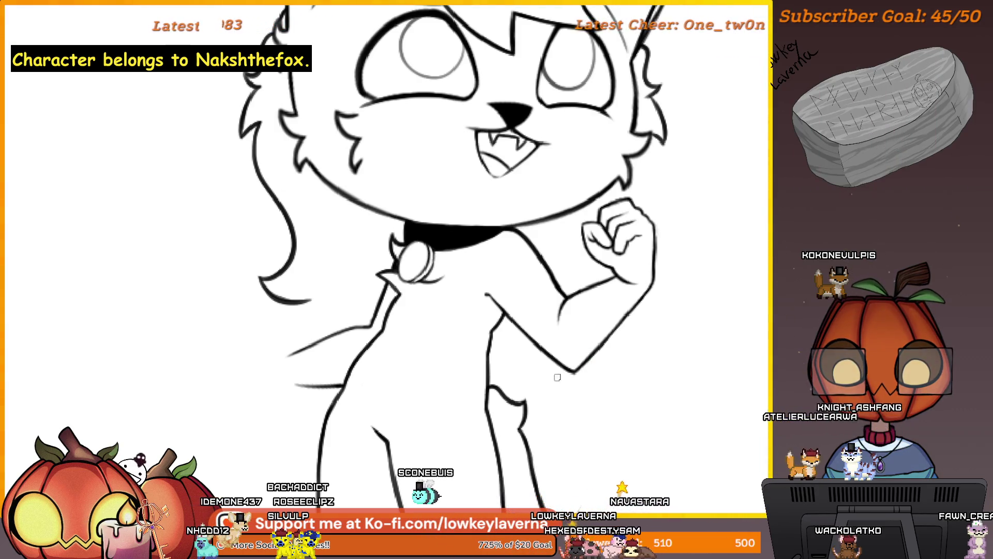
pyautogui.press('m')
pyautogui.scroll(5, 514, 262)
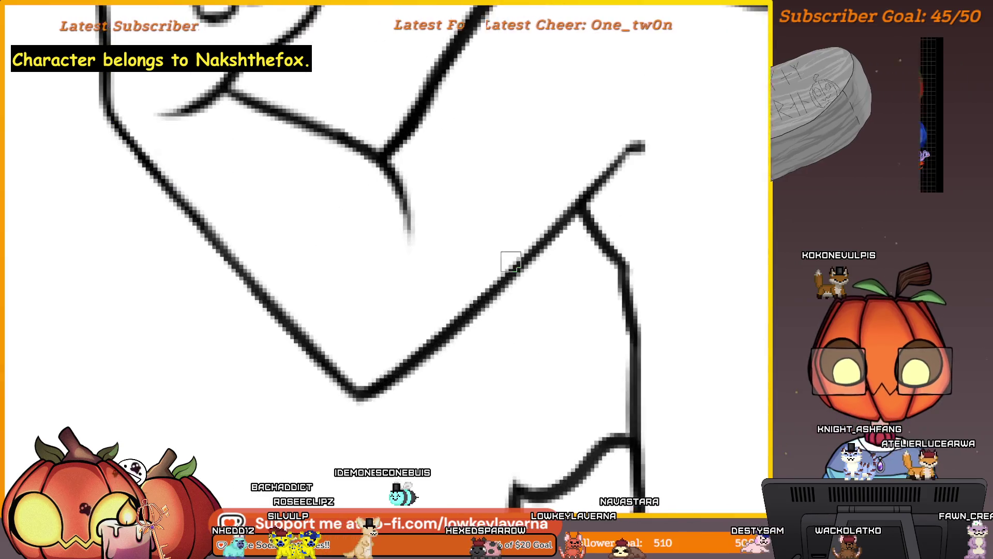
pyautogui.moveTo(499, 355); pyautogui.dragTo(566, 289)
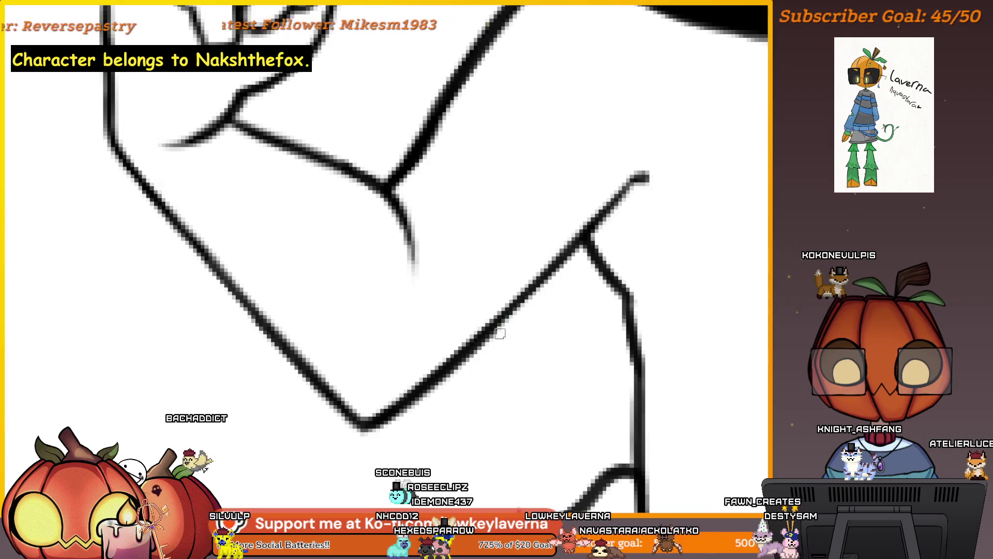
pyautogui.hotkey('ctrl', '0')
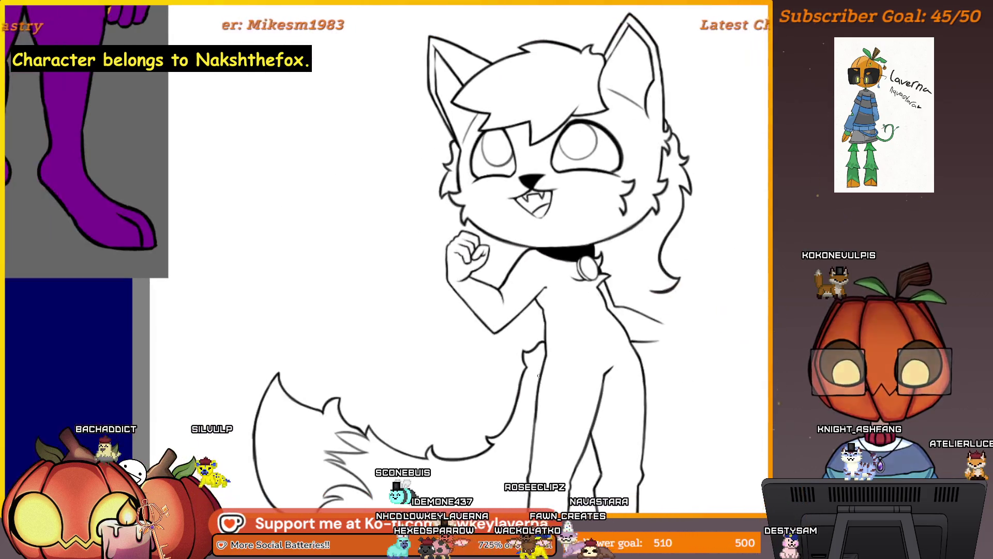
pyautogui.moveTo(594, 332); pyautogui.dragTo(594, 383)
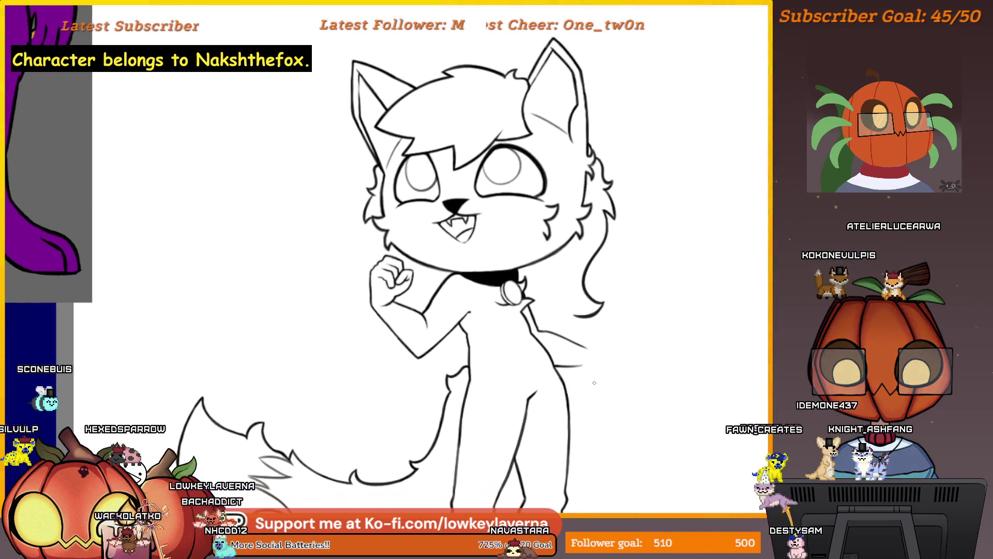
pyautogui.scroll(5, 619, 397)
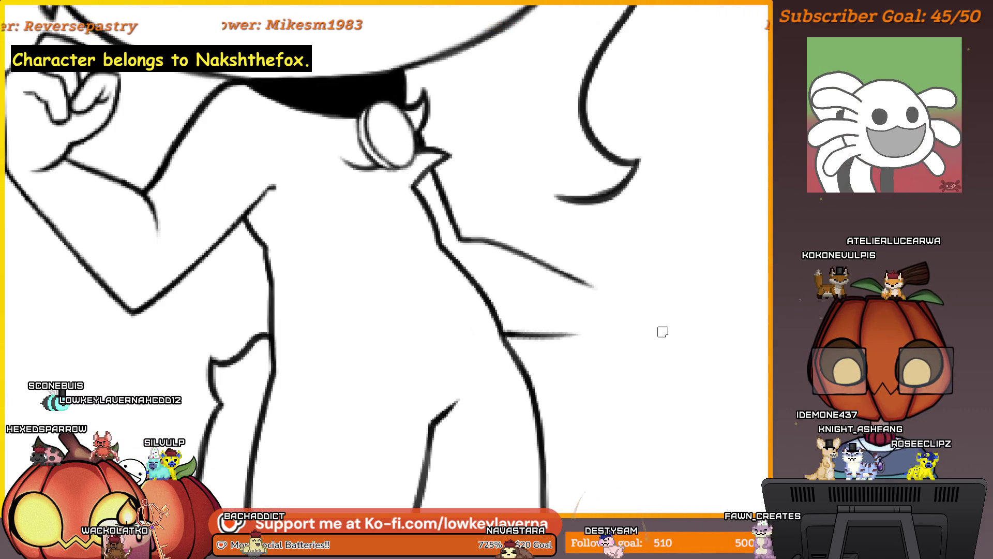
pyautogui.press('m')
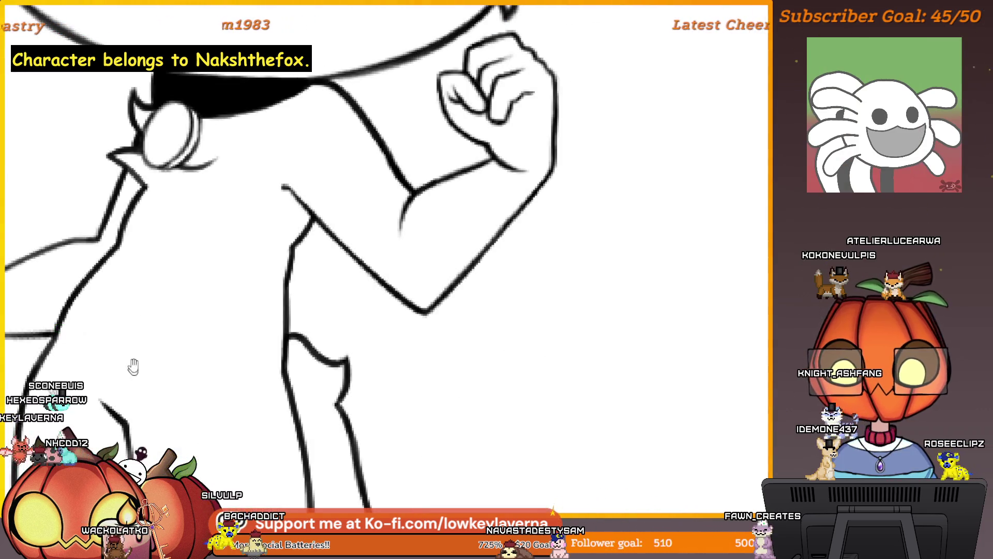
pyautogui.scroll(5, 584, 360)
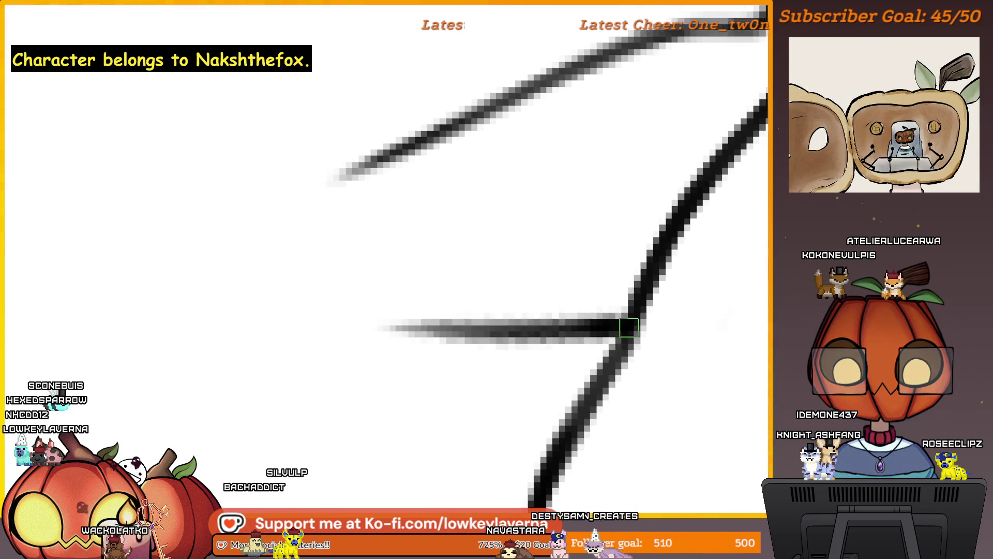
pyautogui.scroll(-6, 566, 330)
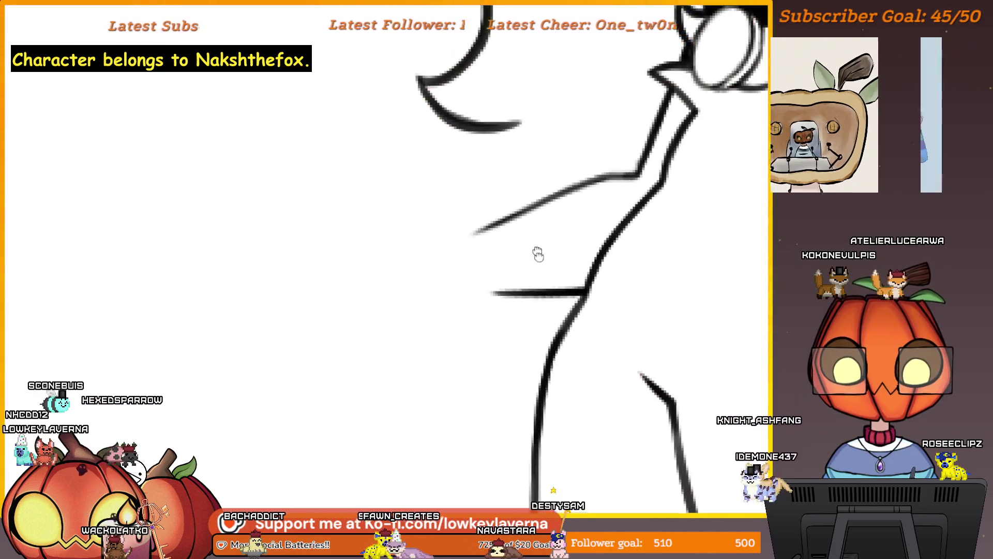
pyautogui.scroll(2, 664, 272)
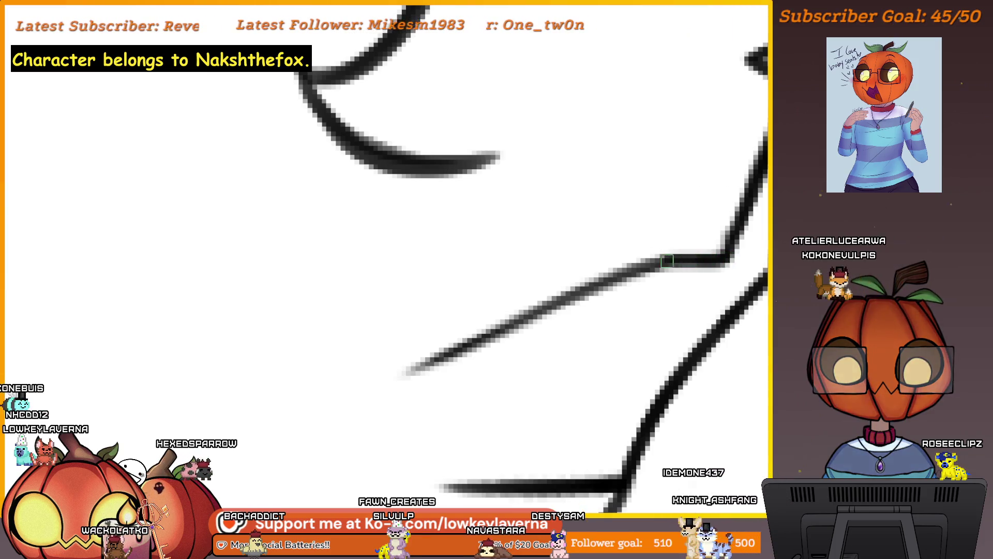
pyautogui.scroll(-2, 534, 279)
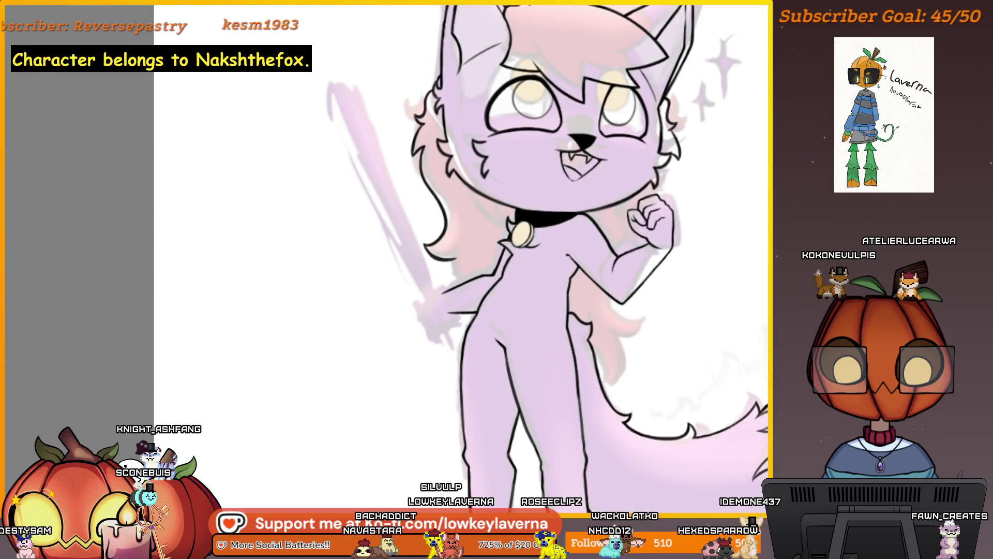
# Undo the long stick line and arrow-like stroke beside the cat's left side.
pyautogui.moveTo(439, 259)
pyautogui.mouseDown()
pyautogui.moveTo(456, 260)
pyautogui.moveTo(426, 291)
pyautogui.moveTo(418, 332)
pyautogui.mouseUp()
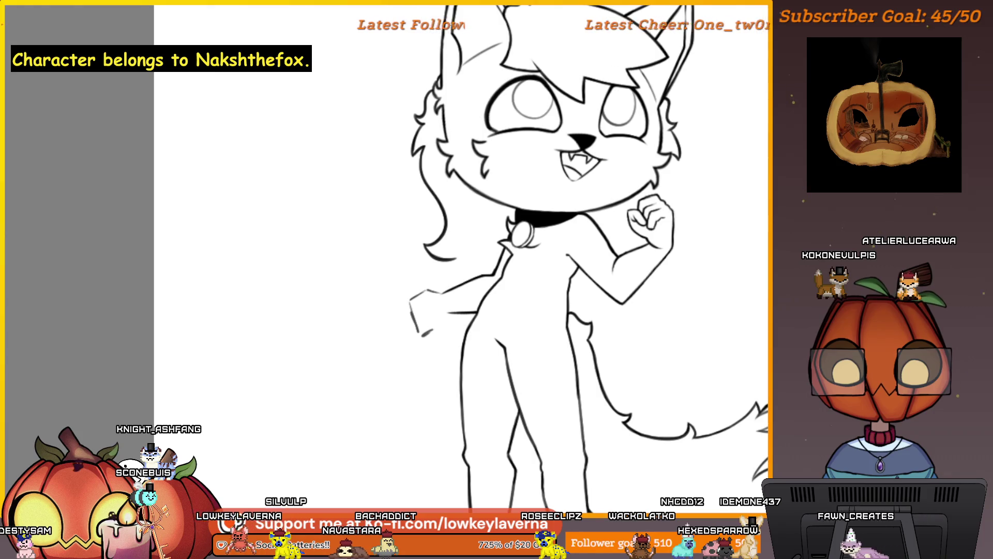
pyautogui.scroll(-3, 455, 290)
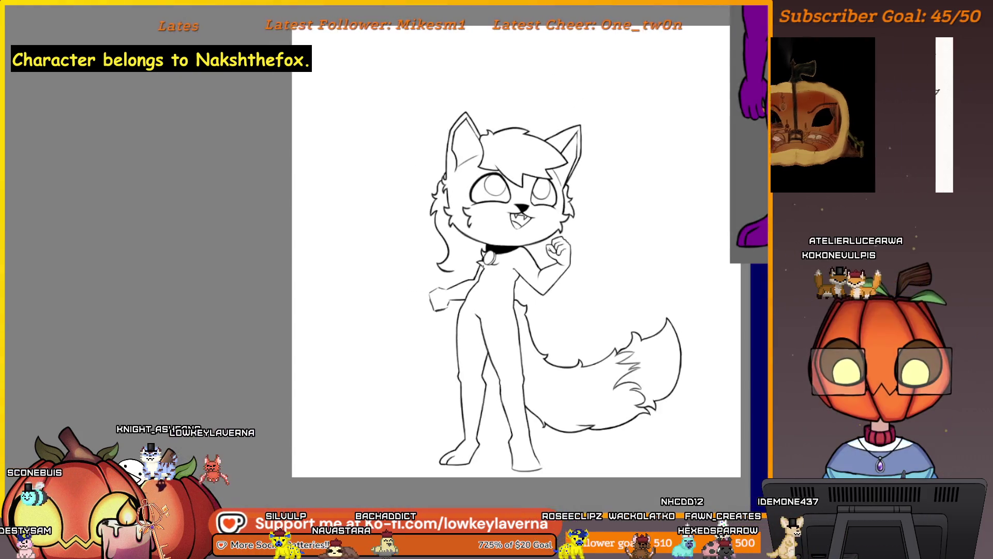
pyautogui.moveTo(400, 204); pyautogui.dragTo(428, 310)
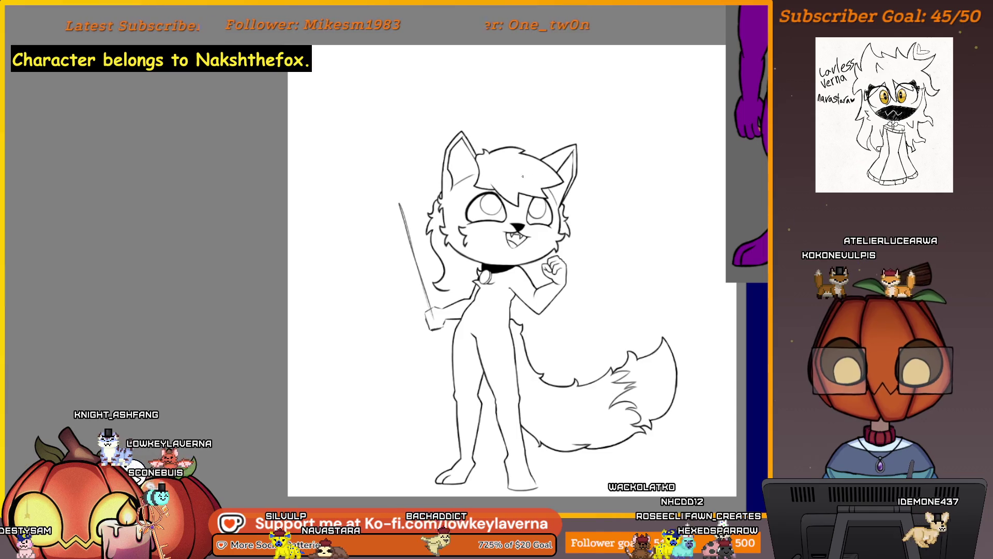
pyautogui.hotkey('ctrl', 'z')
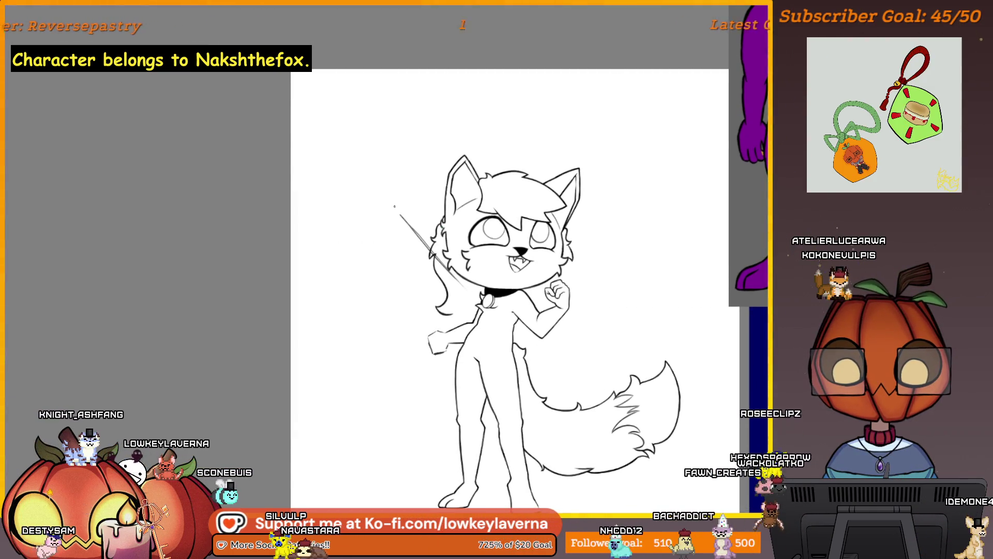
pyautogui.moveTo(401, 196); pyautogui.dragTo(389, 213)
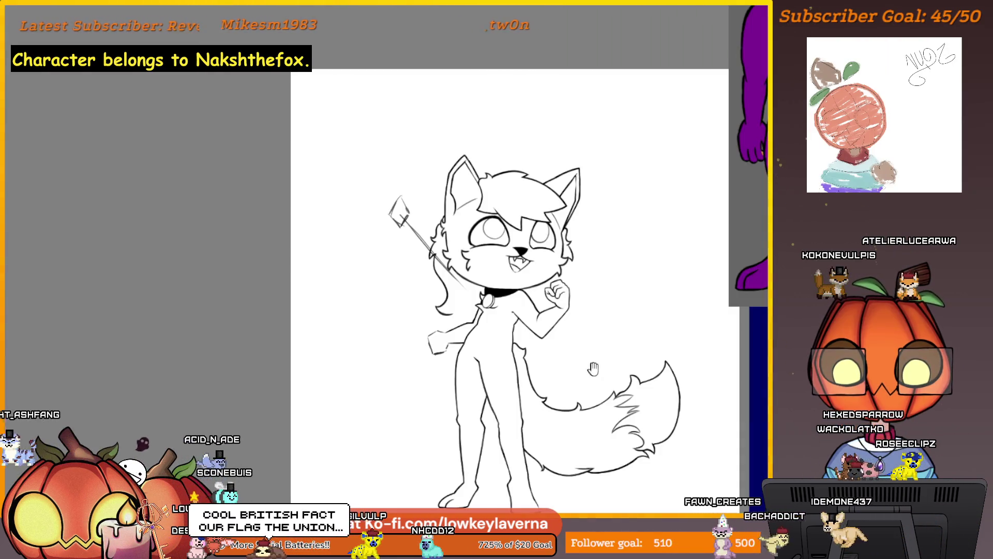
pyautogui.moveTo(591, 369); pyautogui.dragTo(603, 409)
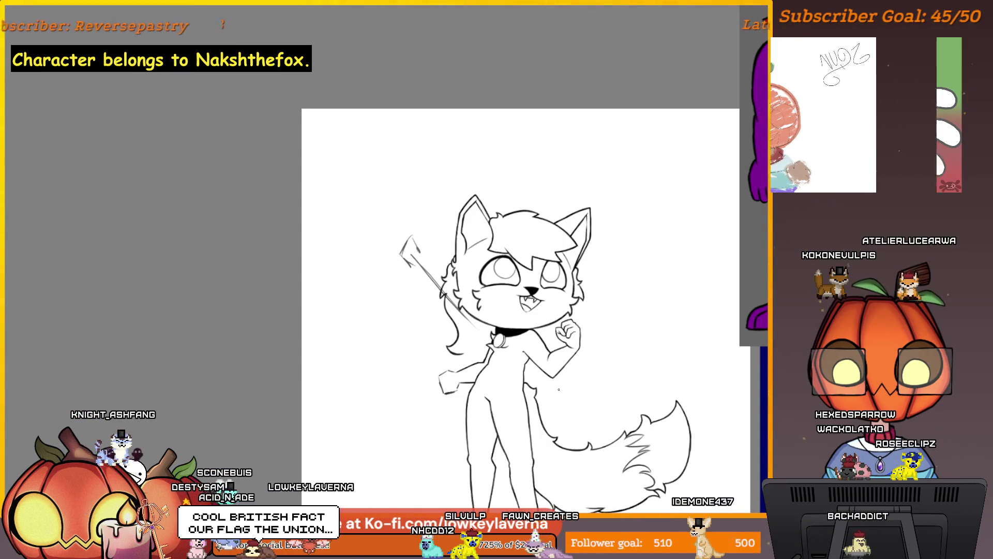
pyautogui.hotkey('ctrl', 'z')
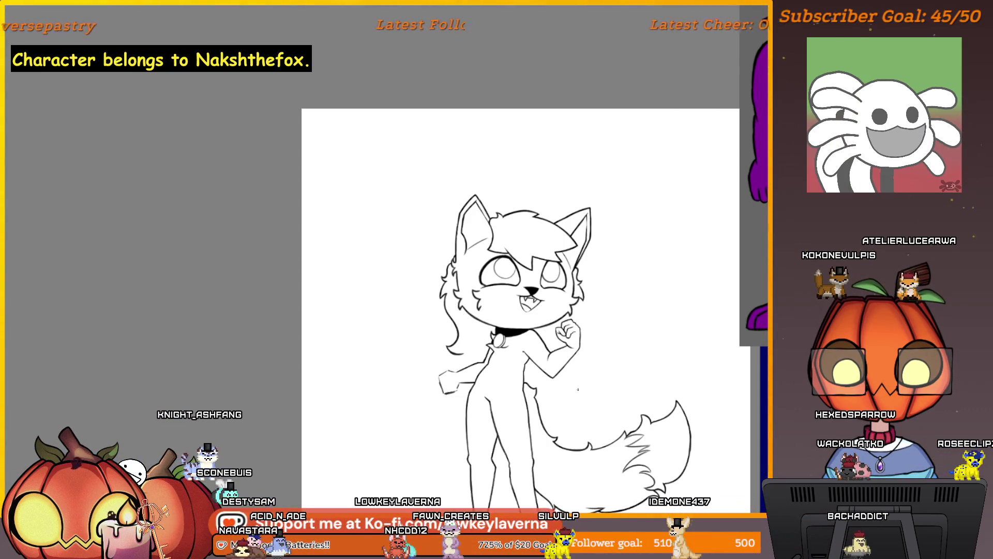
pyautogui.moveTo(574, 388); pyautogui.dragTo(555, 316)
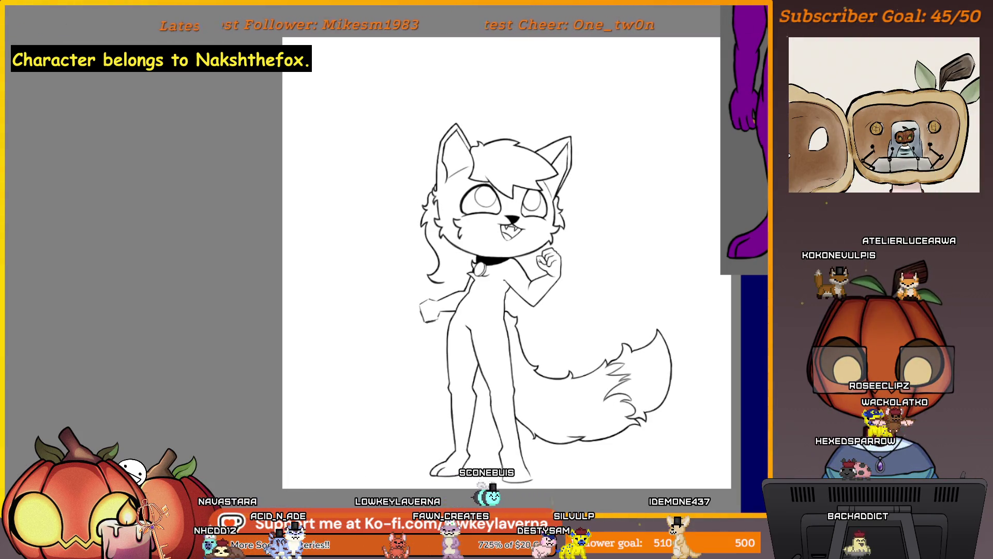
pyautogui.scroll(5, 508, 300)
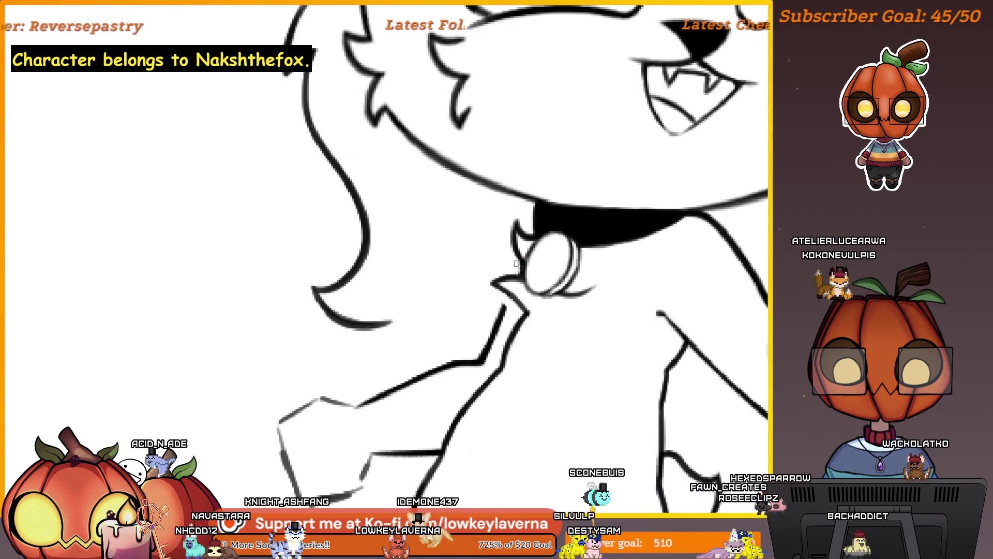
# Erase the inner and leftover strokes under the collar, then recentre the face.
pyautogui.scroll(2, 514, 270)
pyautogui.scroll(-5, 514, 270)
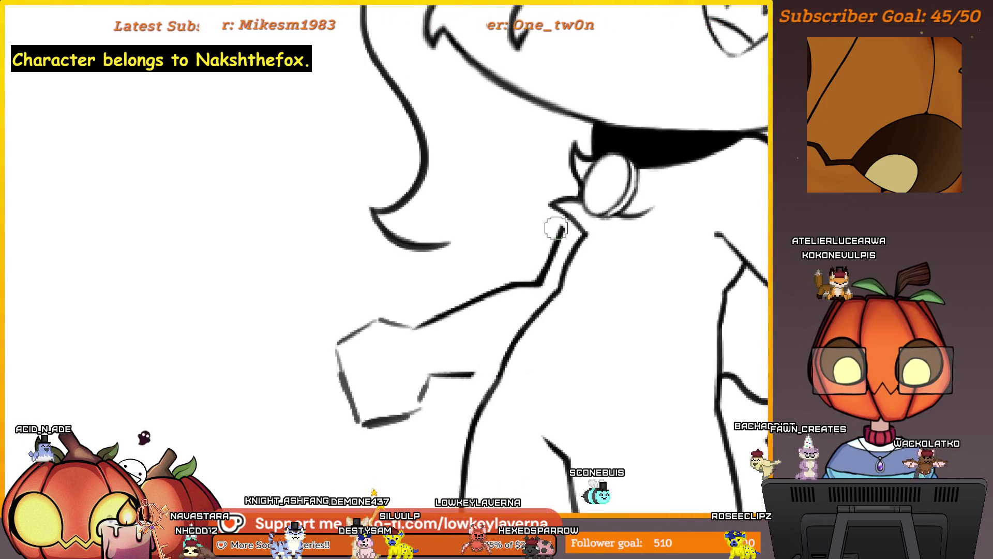
pyautogui.moveTo(561, 225); pyautogui.dragTo(547, 266)
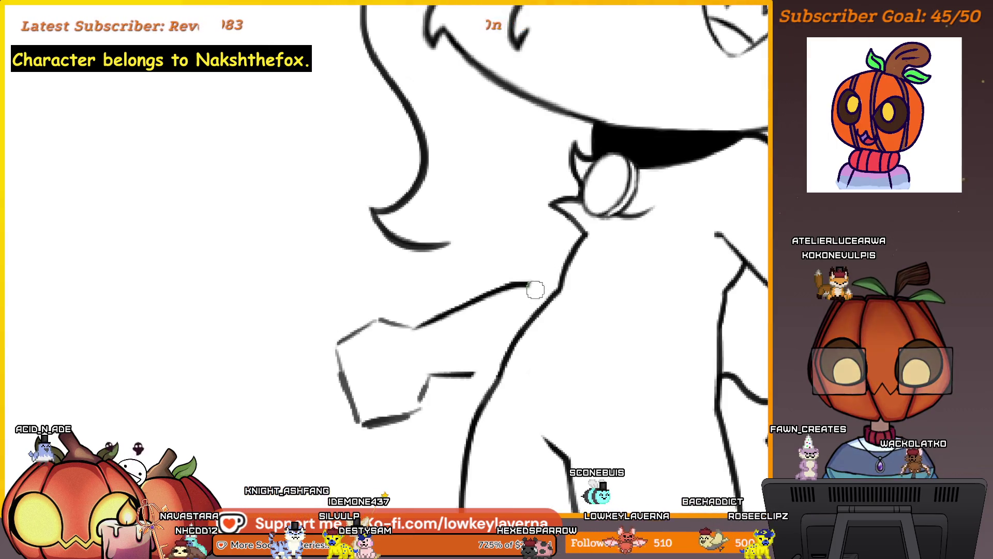
pyautogui.moveTo(423, 416)
pyautogui.mouseDown()
pyautogui.moveTo(394, 424)
pyautogui.moveTo(386, 413)
pyautogui.moveTo(503, 389)
pyautogui.mouseUp()
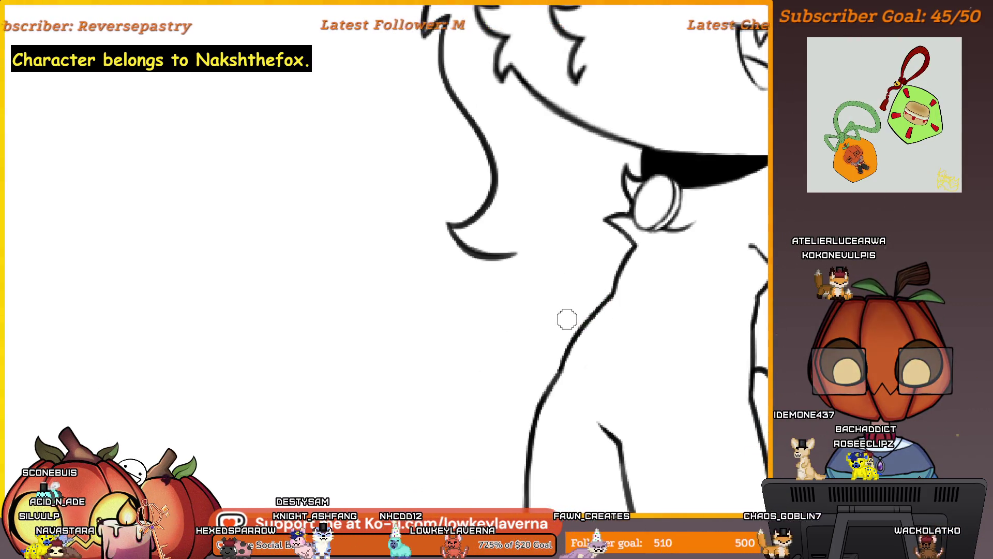
pyautogui.scroll(5, 632, 241)
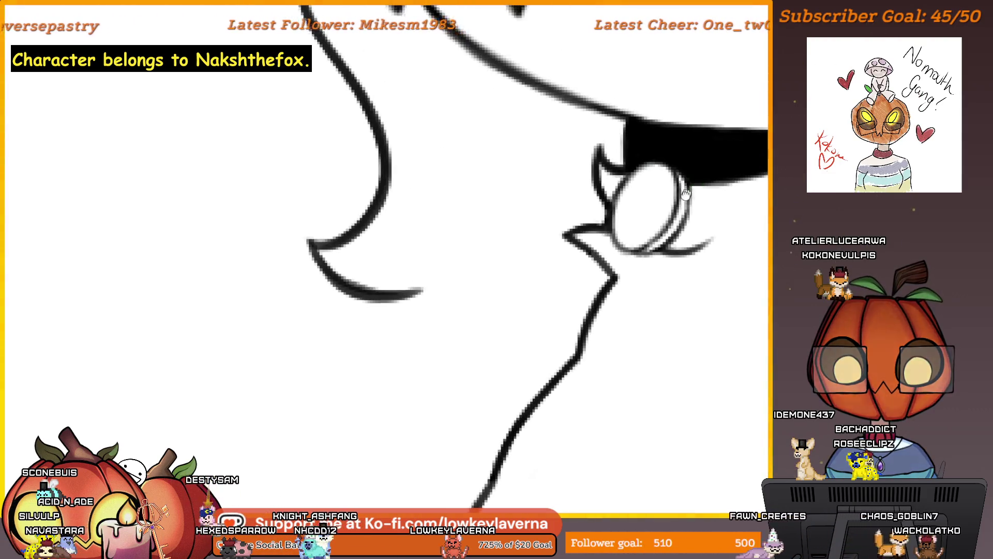
pyautogui.scroll(2, 547, 249)
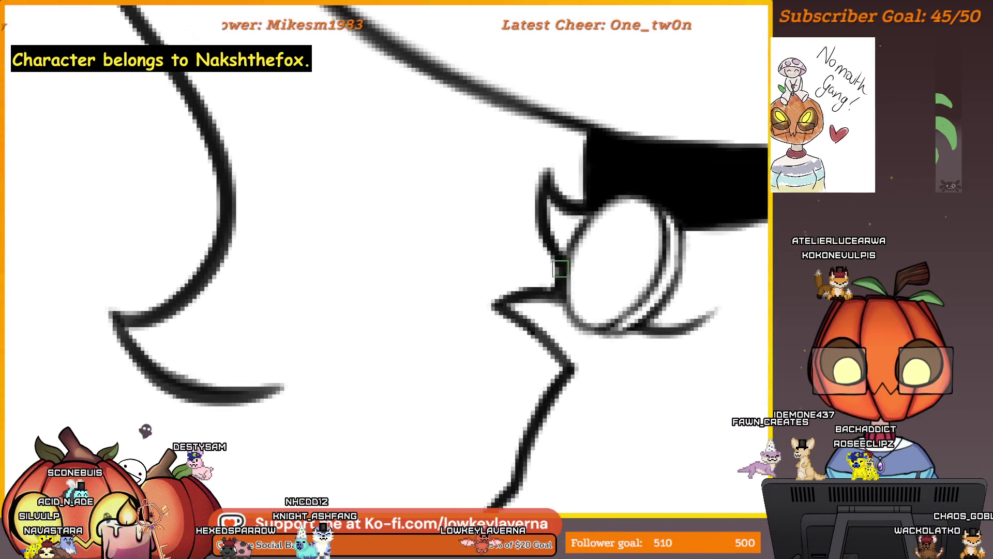
pyautogui.scroll(-6, 605, 273)
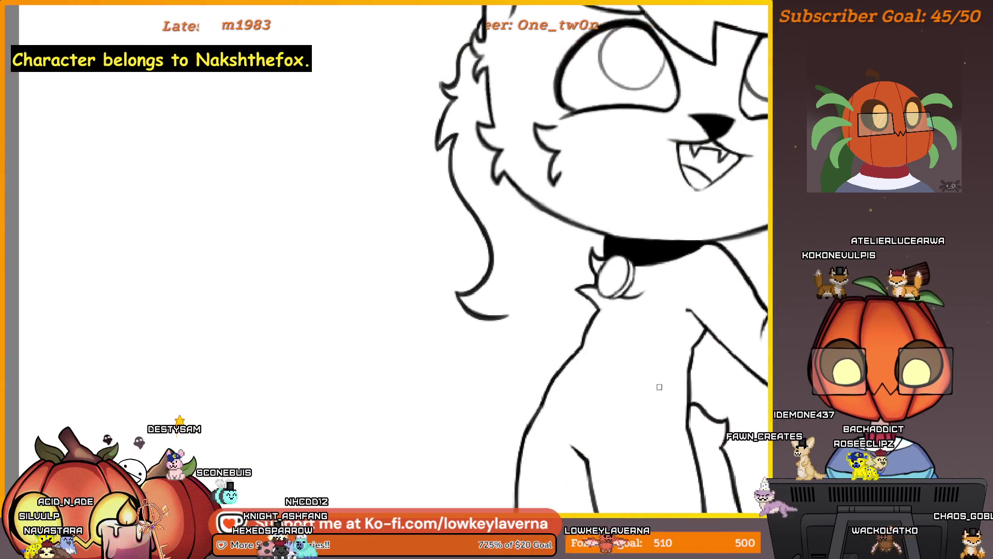
pyautogui.moveTo(629, 325)
pyautogui.mouseDown()
pyautogui.moveTo(479, 399)
pyautogui.moveTo(465, 372)
pyautogui.moveTo(532, 401)
pyautogui.moveTo(617, 416)
pyautogui.moveTo(581, 421)
pyautogui.moveTo(636, 394)
pyautogui.moveTo(601, 402)
pyautogui.moveTo(624, 393)
pyautogui.mouseUp()
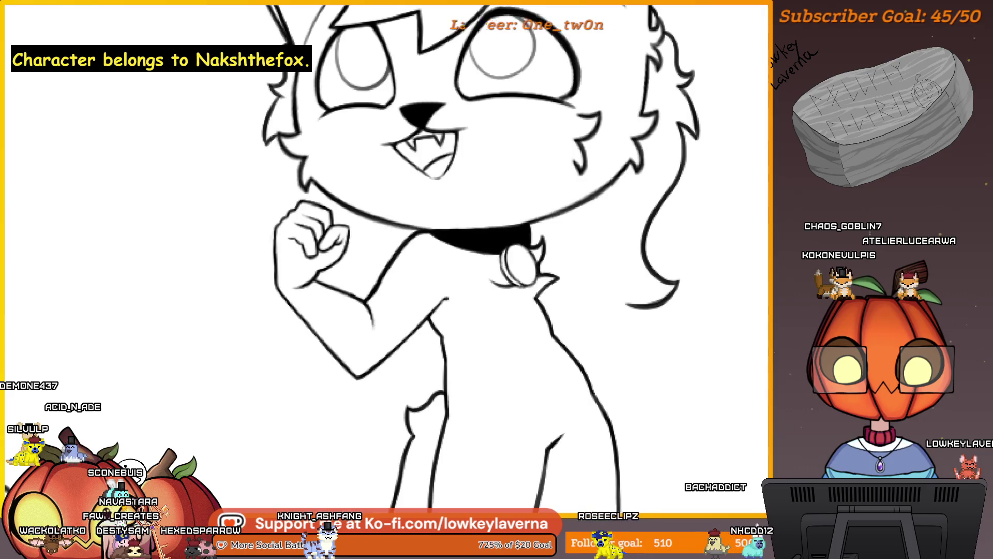
# Sketch the V-shaped arm strokes and move them into the empty area.
pyautogui.scroll(-5, 636, 291)
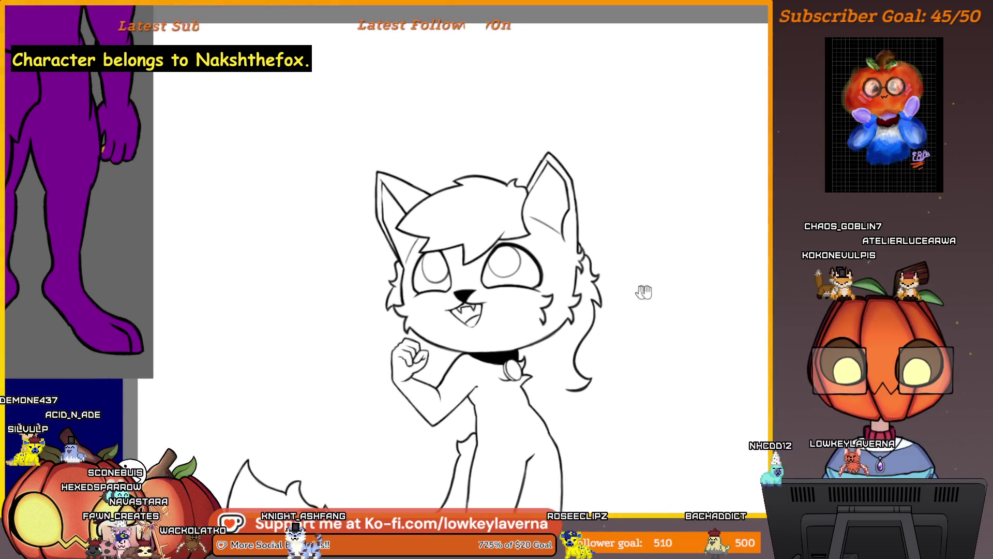
pyautogui.scroll(2, 399, 463)
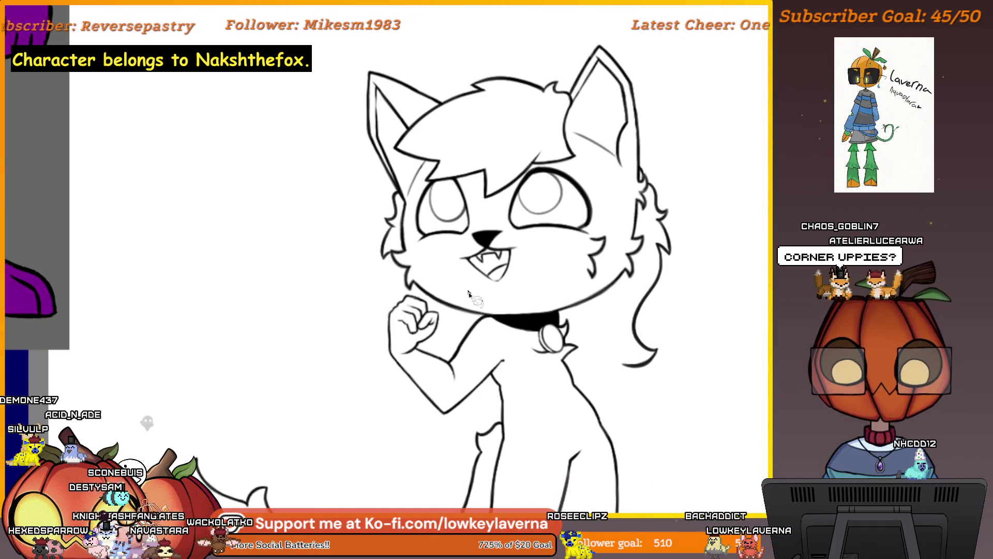
pyautogui.moveTo(480, 317)
pyautogui.mouseDown()
pyautogui.moveTo(515, 344)
pyautogui.moveTo(506, 366)
pyautogui.mouseUp()
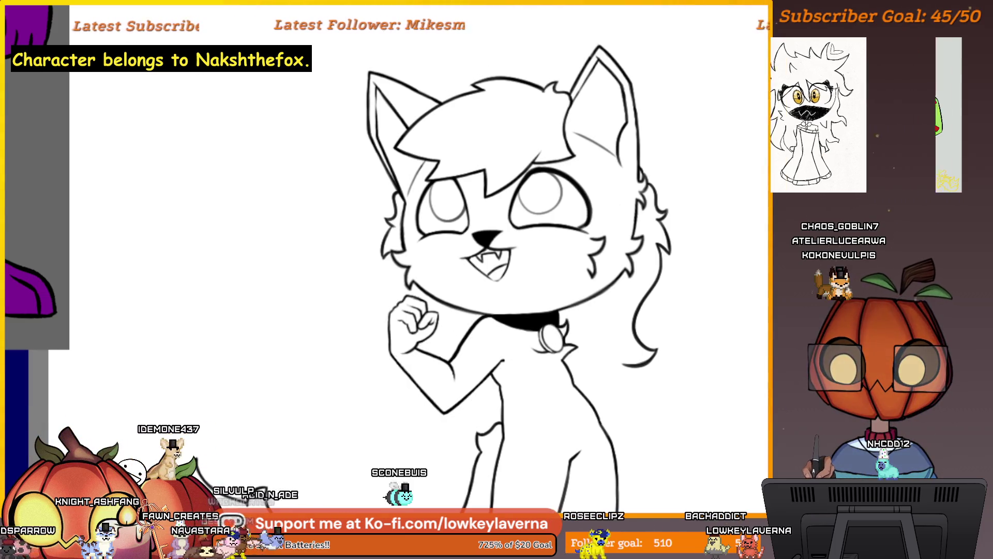
pyautogui.moveTo(480, 393); pyautogui.dragTo(341, 300)
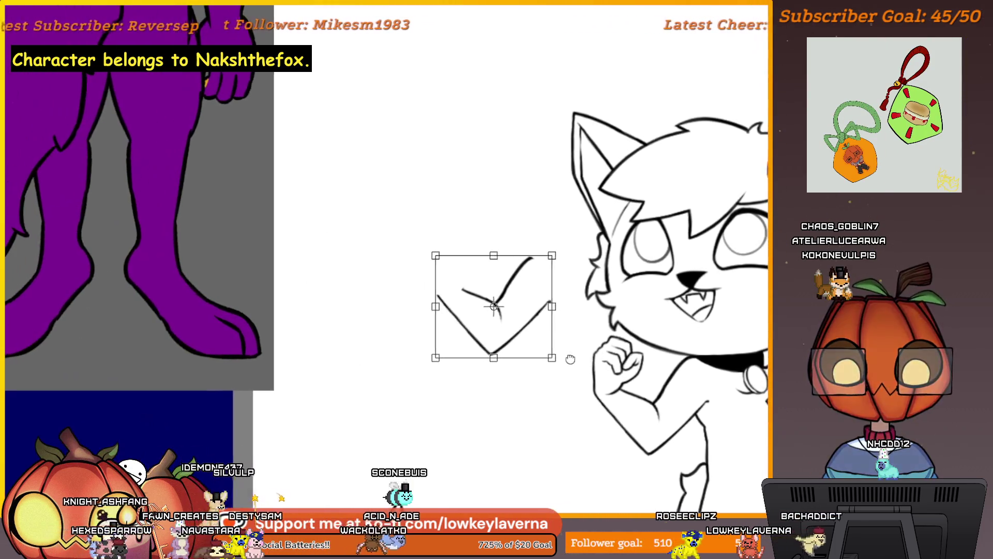
pyautogui.press('Return')
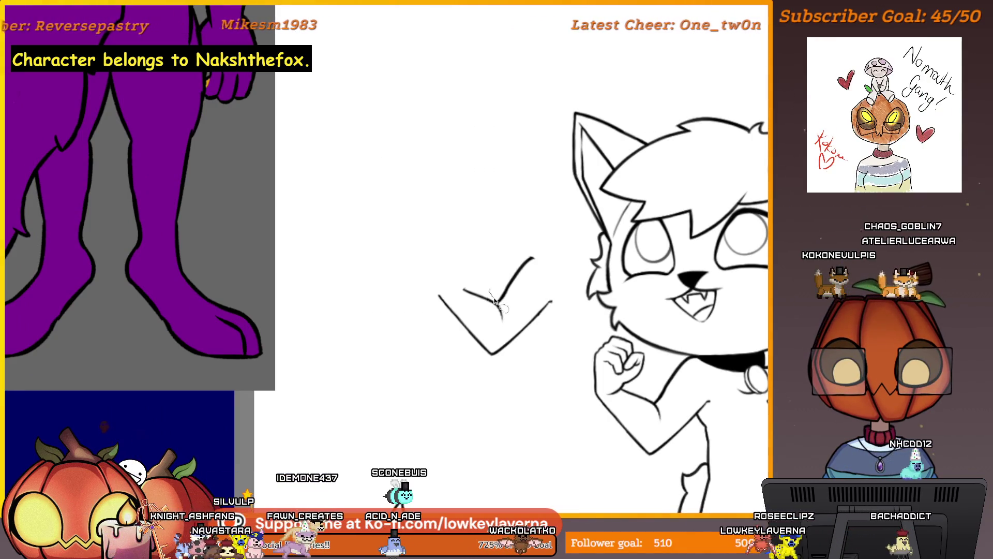
pyautogui.moveTo(495, 302); pyautogui.dragTo(501, 318)
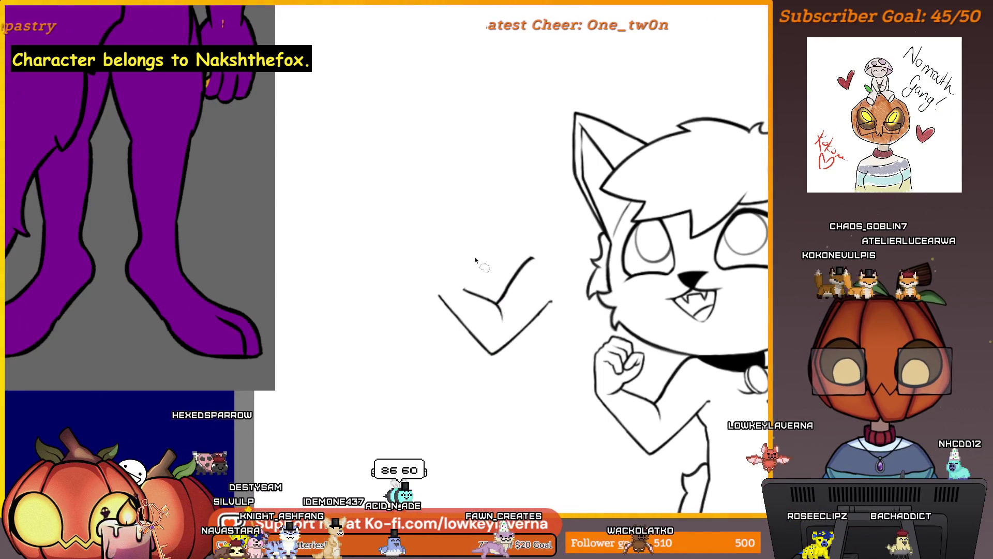
# Rotate the arm strokes counter-clockwise and shift them down and left.
pyautogui.moveTo(476, 264); pyautogui.dragTo(440, 363)
pyautogui.hotkey('ctrl', 't')
pyautogui.moveTo(527, 305); pyautogui.dragTo(539, 274)
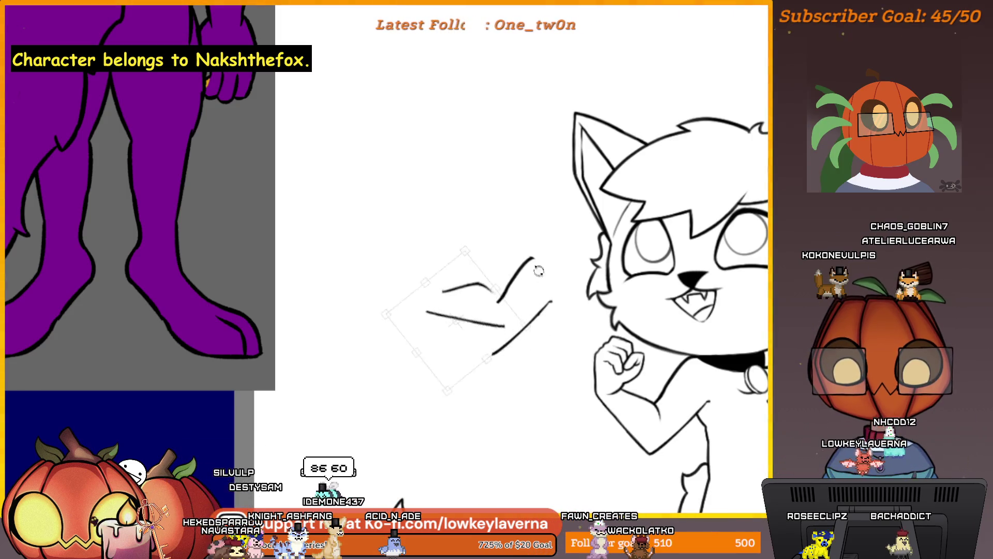
pyautogui.moveTo(486, 325); pyautogui.dragTo(474, 362)
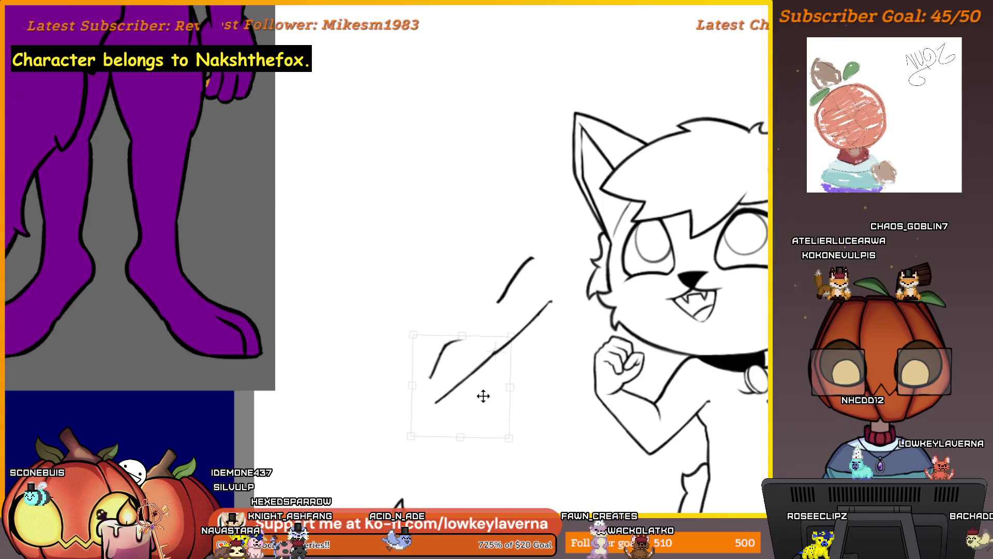
pyautogui.moveTo(484, 397); pyautogui.dragTo(483, 397)
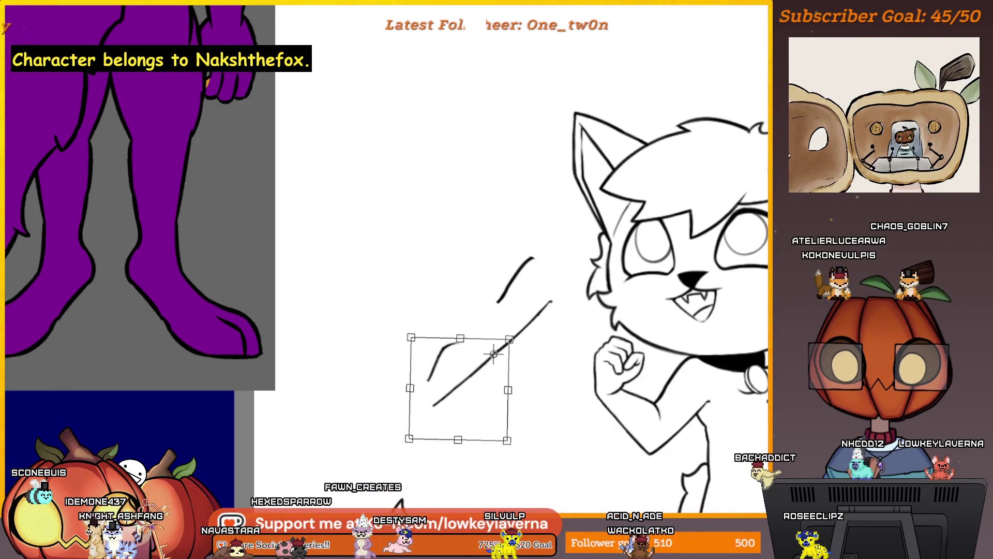
pyautogui.press('Return')
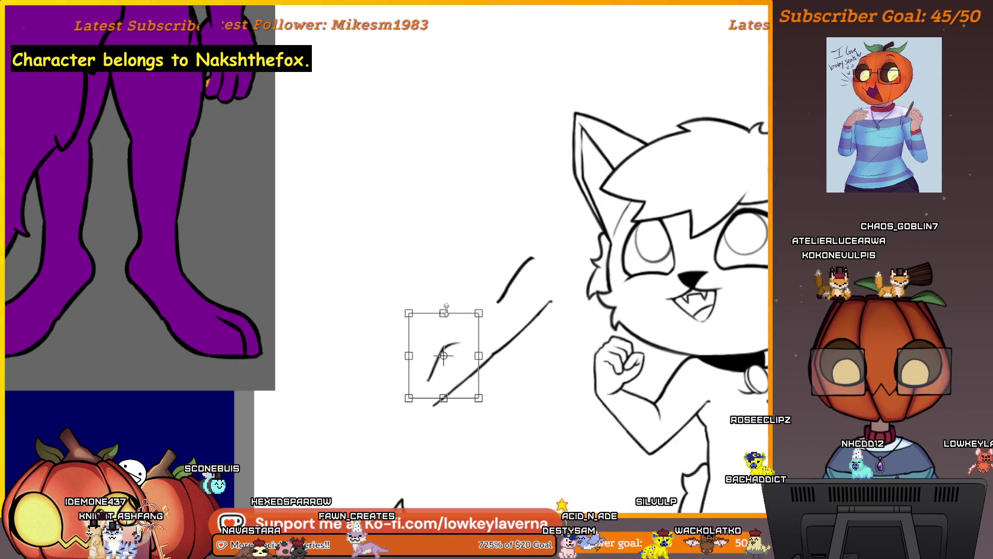
# Stretch the arm strokes taller and longer, angle them clockwise, and commit.
pyautogui.moveTo(445, 310); pyautogui.dragTo(444, 286)
pyautogui.moveTo(503, 367)
pyautogui.mouseDown()
pyautogui.moveTo(494, 382)
pyautogui.moveTo(461, 360)
pyautogui.moveTo(473, 340)
pyautogui.mouseUp()
pyautogui.moveTo(431, 400)
pyautogui.mouseDown()
pyautogui.moveTo(421, 417)
pyautogui.moveTo(445, 387)
pyautogui.mouseUp()
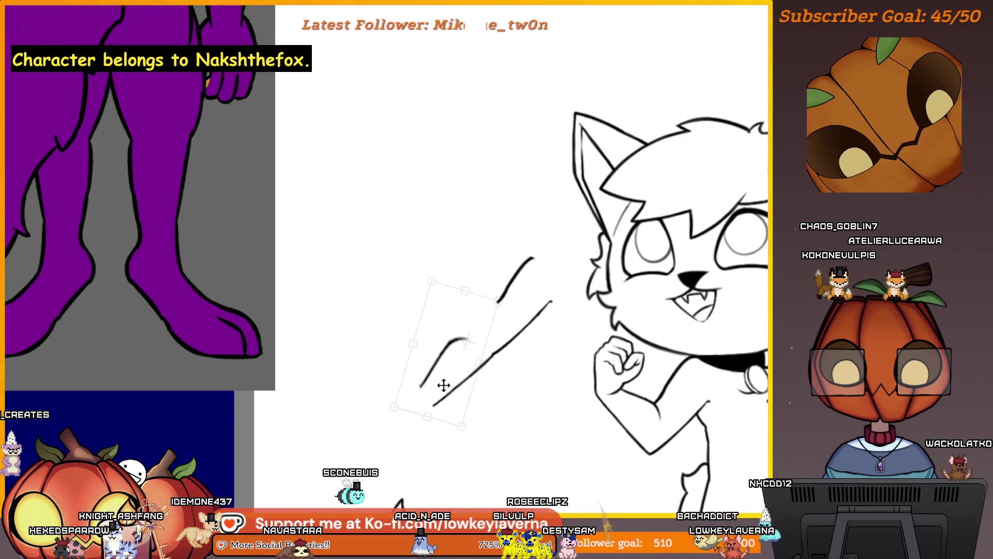
pyautogui.press('Return')
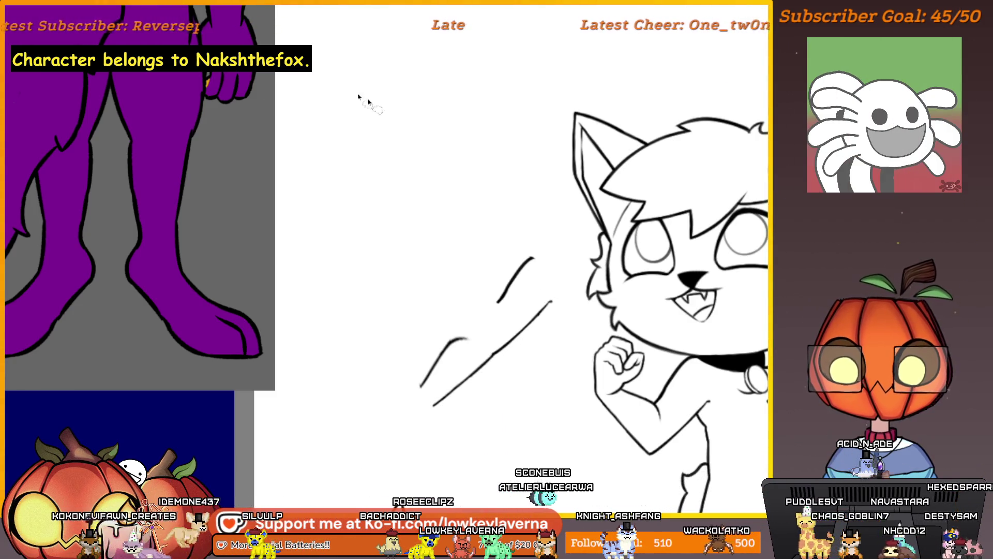
# Flip the sketched strokes horizontally and rotate them clockwise.
pyautogui.hotkey('ctrl', 't')
pyautogui.rightClick(523, 356)
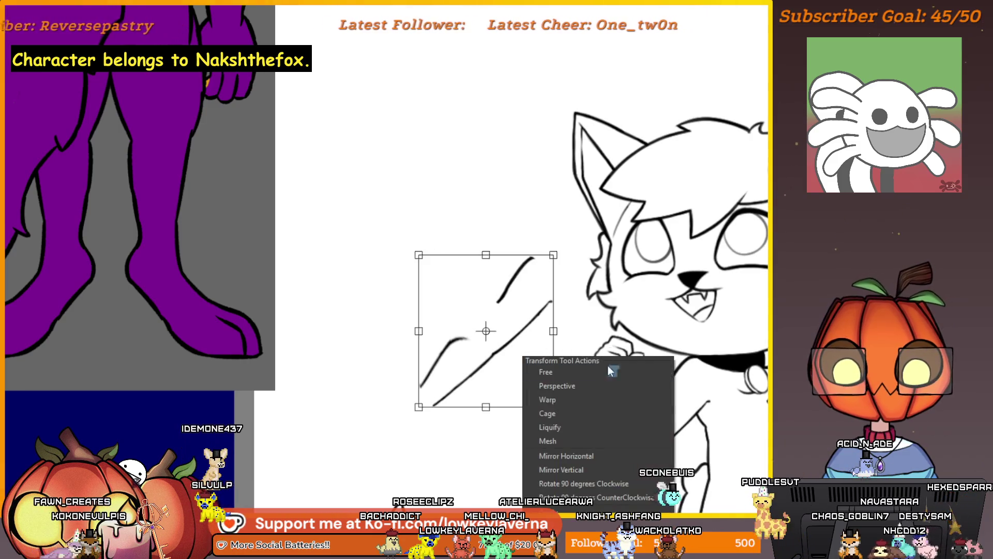
pyautogui.click(582, 454)
pyautogui.moveTo(537, 251); pyautogui.dragTo(550, 309)
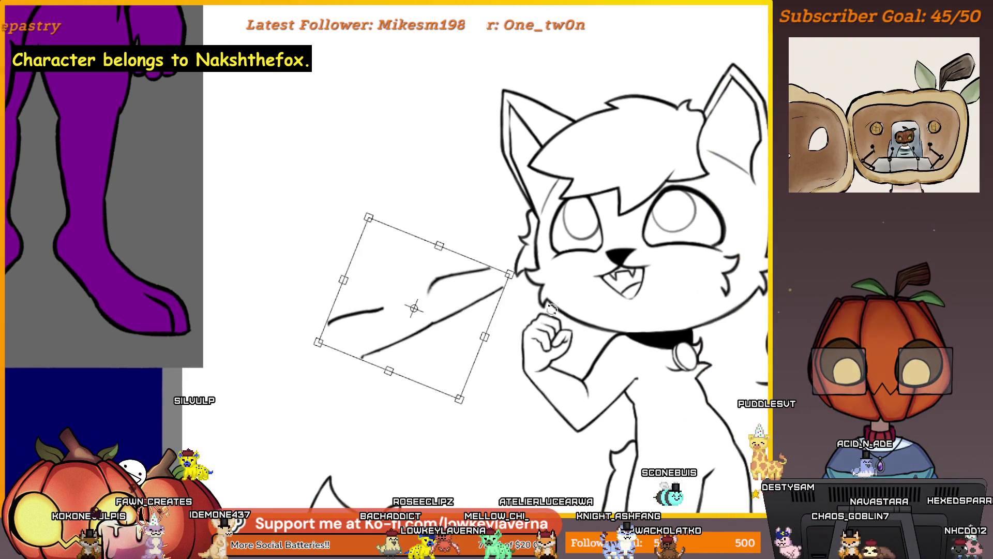
pyautogui.scroll(-3, 550, 309)
# Move the strokes to the cat's right shoulder and angle them up-left beside the collar.
pyautogui.moveTo(454, 311)
pyautogui.mouseDown()
pyautogui.moveTo(666, 332)
pyautogui.moveTo(655, 361)
pyautogui.moveTo(628, 372)
pyautogui.moveTo(640, 355)
pyautogui.mouseUp()
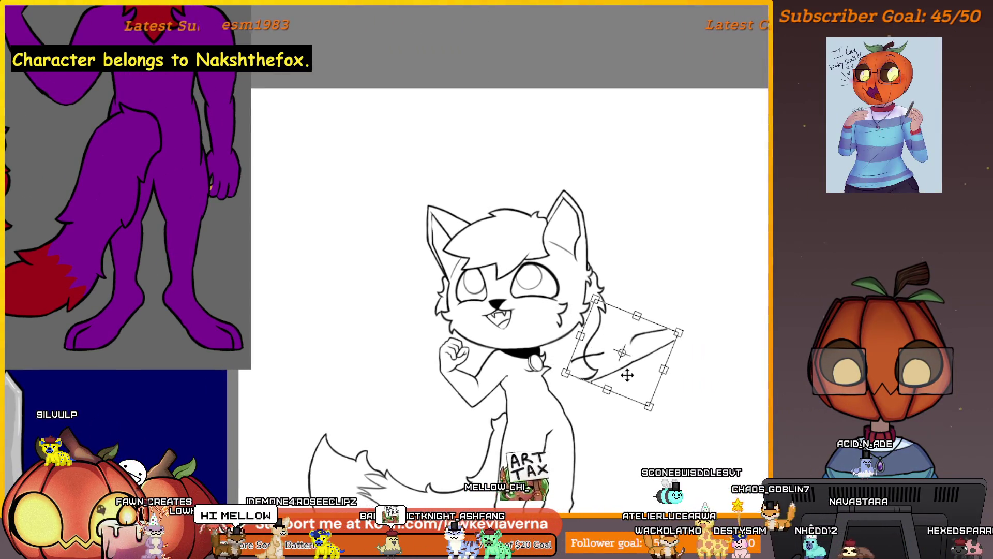
pyautogui.rightClick(645, 362)
pyautogui.click(660, 409)
pyautogui.moveTo(660, 409)
pyautogui.mouseDown()
pyautogui.moveTo(647, 371)
pyautogui.moveTo(607, 352)
pyautogui.moveTo(576, 357)
pyautogui.mouseUp()
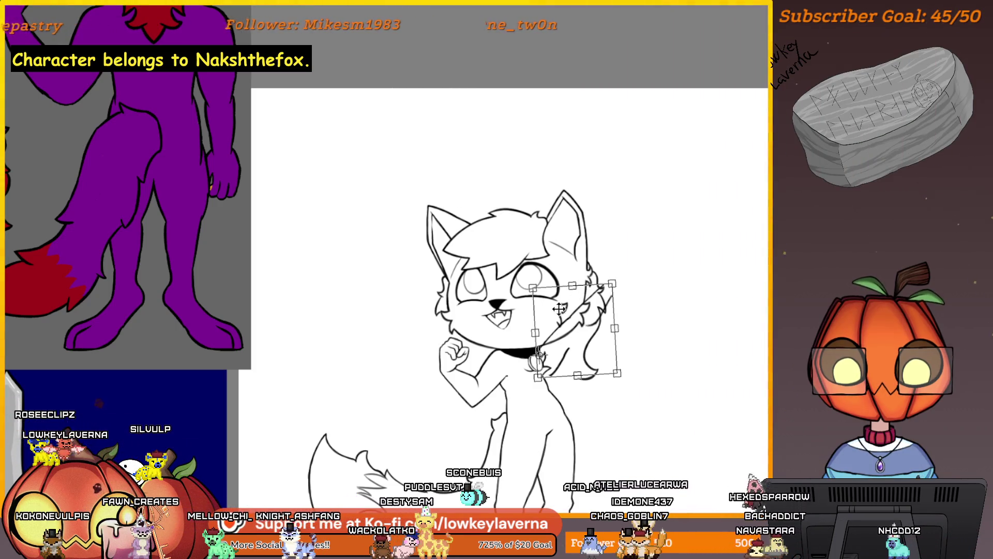
pyautogui.scroll(4, 600, 292)
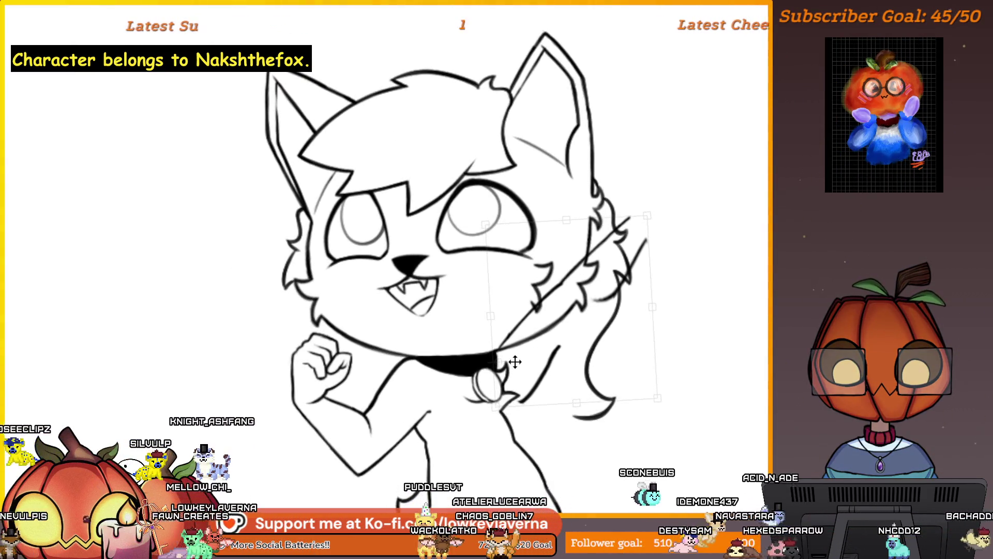
pyautogui.scroll(-2, 570, 355)
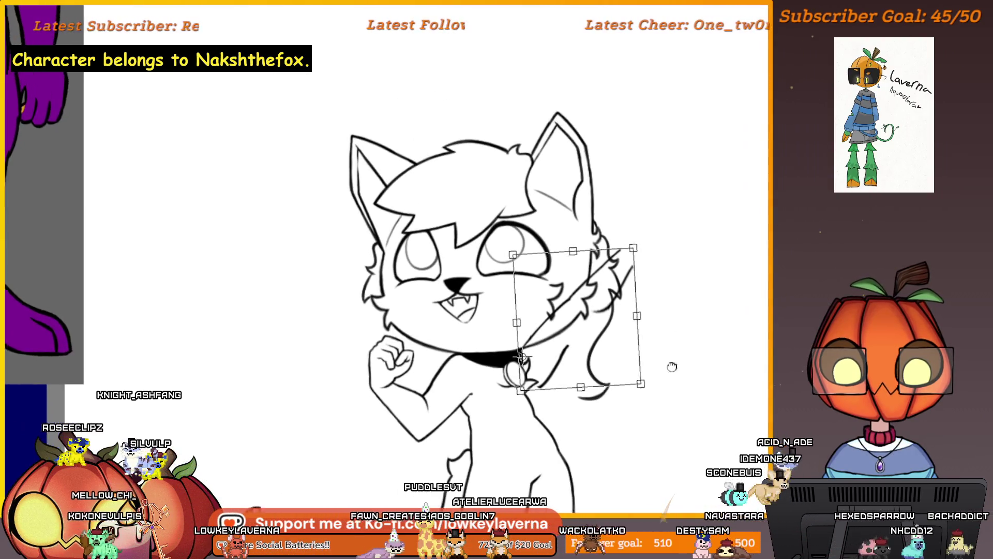
# Mirror the view to check the drawing, flip it back, and commit the strand placement.
pyautogui.press('m')
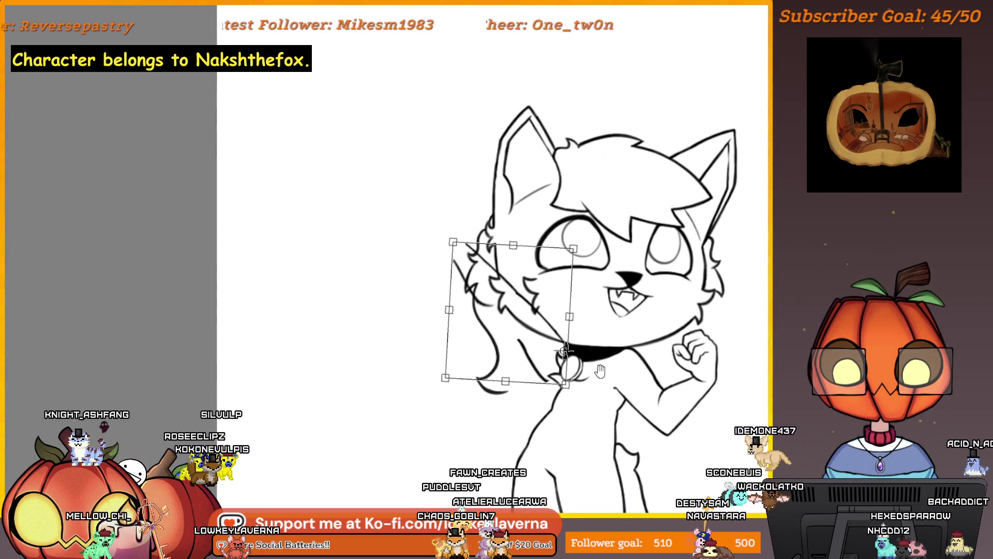
pyautogui.moveTo(600, 370); pyautogui.dragTo(607, 388)
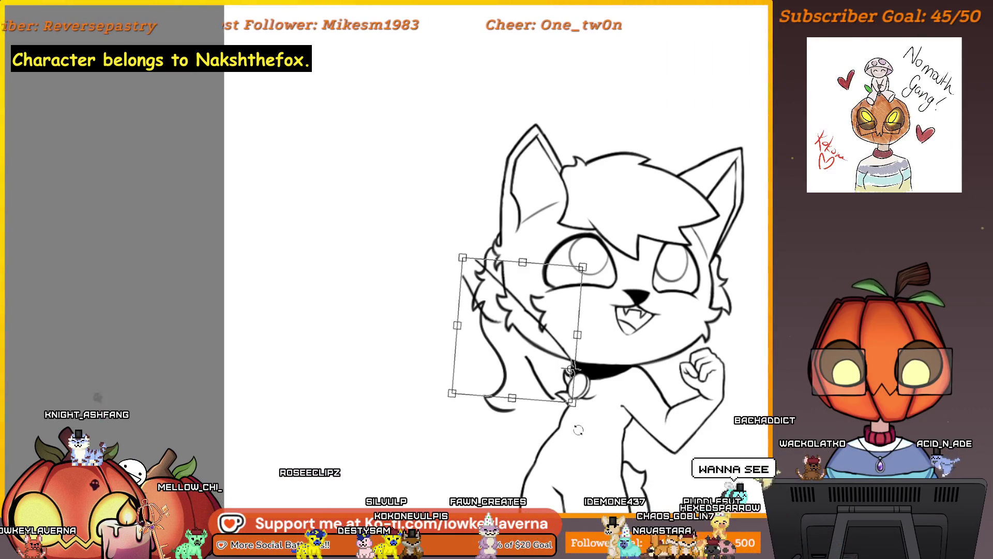
pyautogui.press('m')
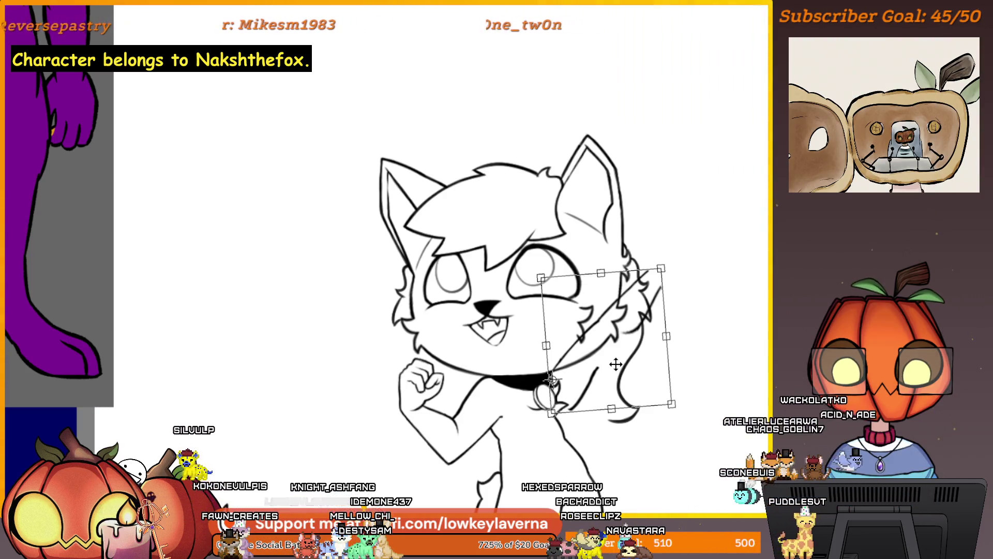
pyautogui.scroll(-3, 688, 376)
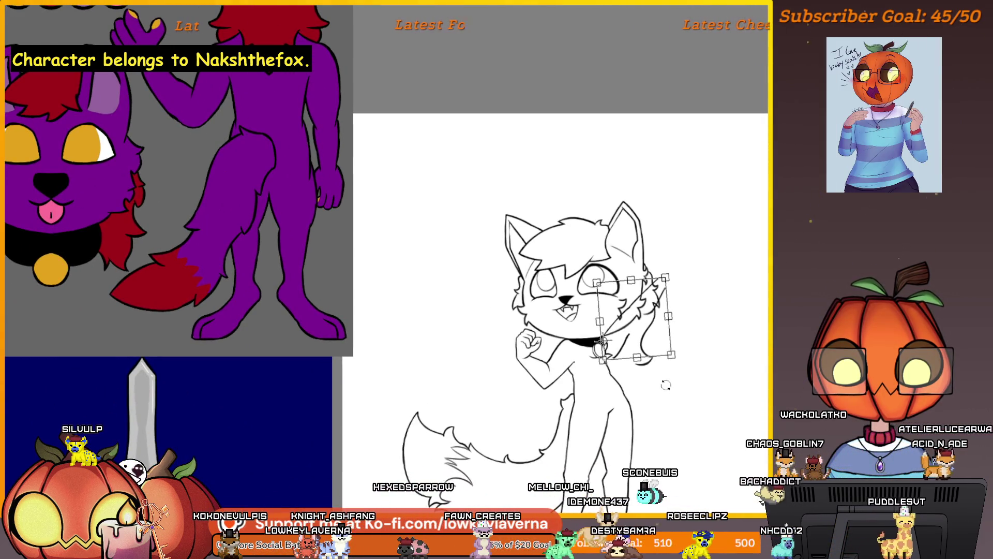
pyautogui.press('Return')
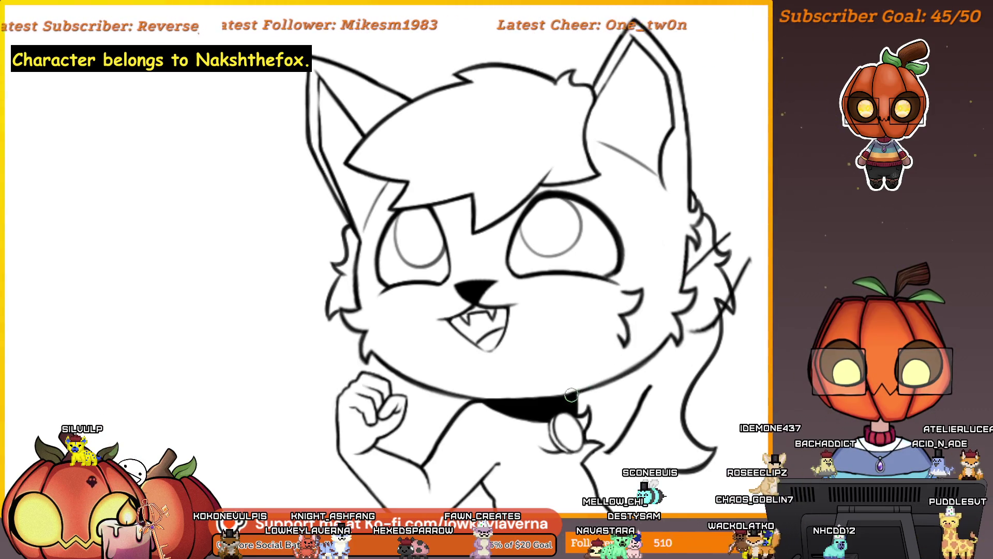
pyautogui.scroll(-5, 621, 414)
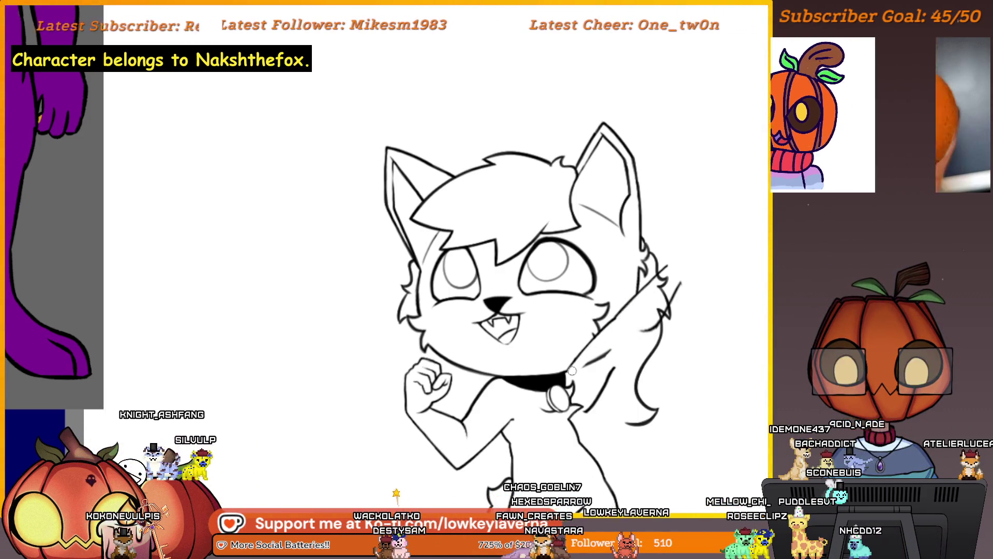
# Start a Ctrl+T transform covering the entire cat lineart, from ears to tail.
pyautogui.scroll(-5, 665, 282)
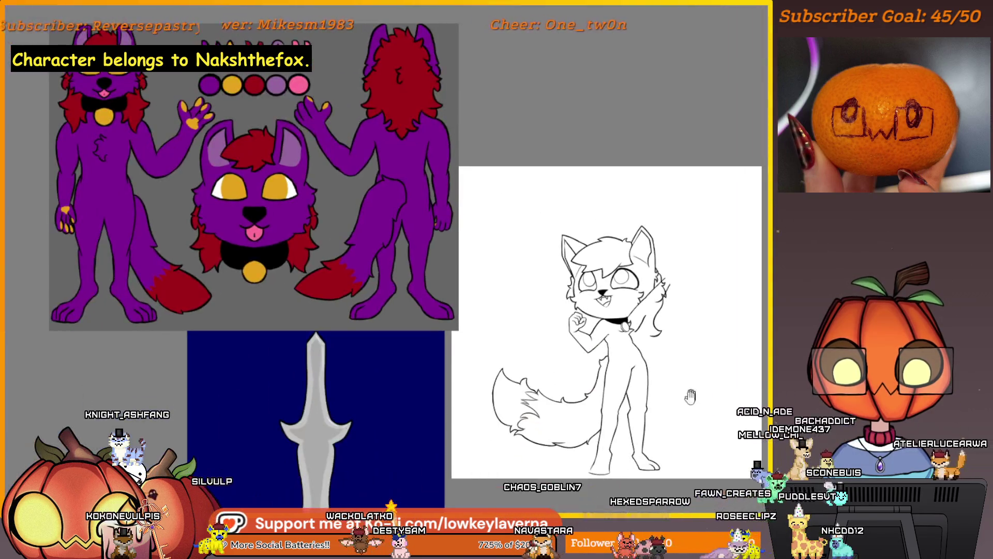
pyautogui.scroll(4, 690, 242)
pyautogui.scroll(1, 691, 242)
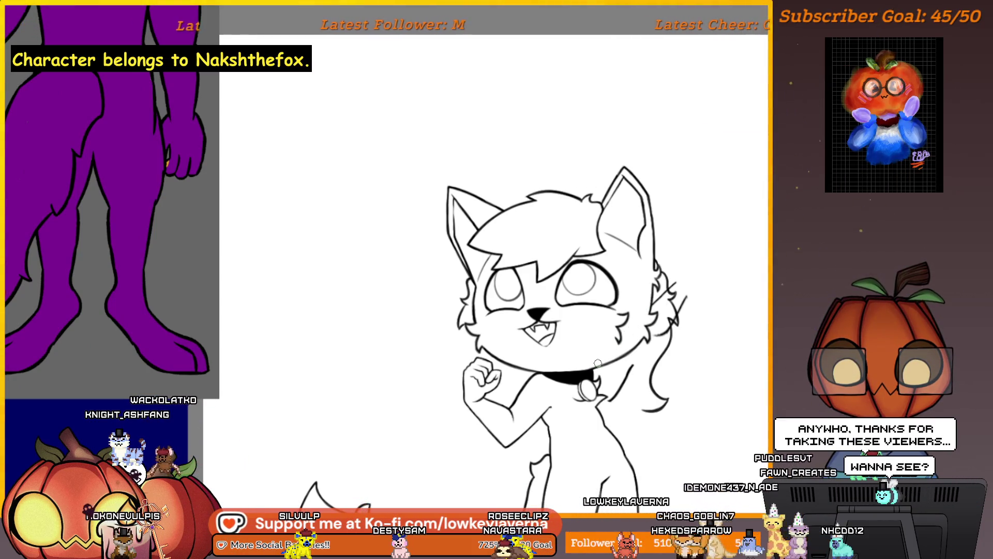
pyautogui.scroll(-3, 597, 366)
pyautogui.scroll(1, 650, 417)
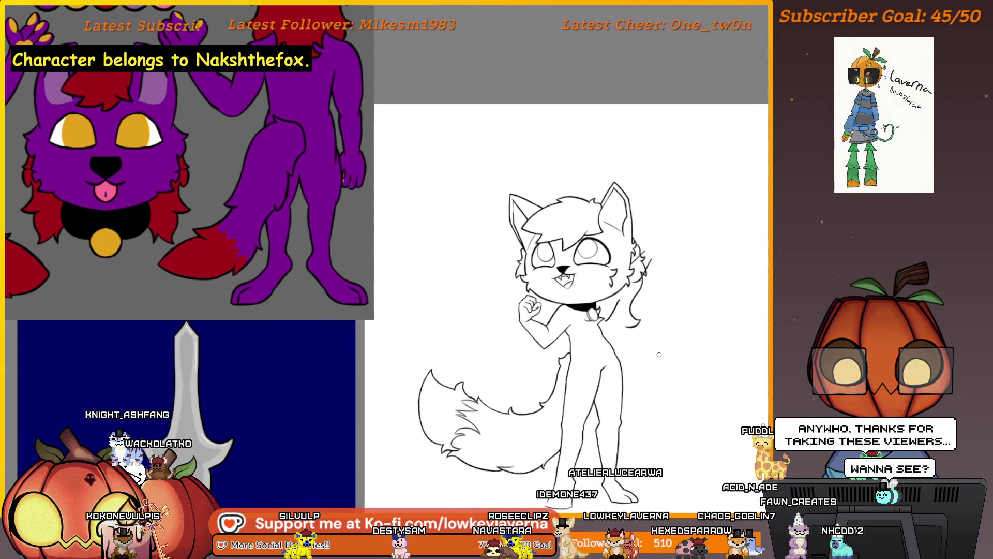
pyautogui.moveTo(650, 417); pyautogui.dragTo(645, 416)
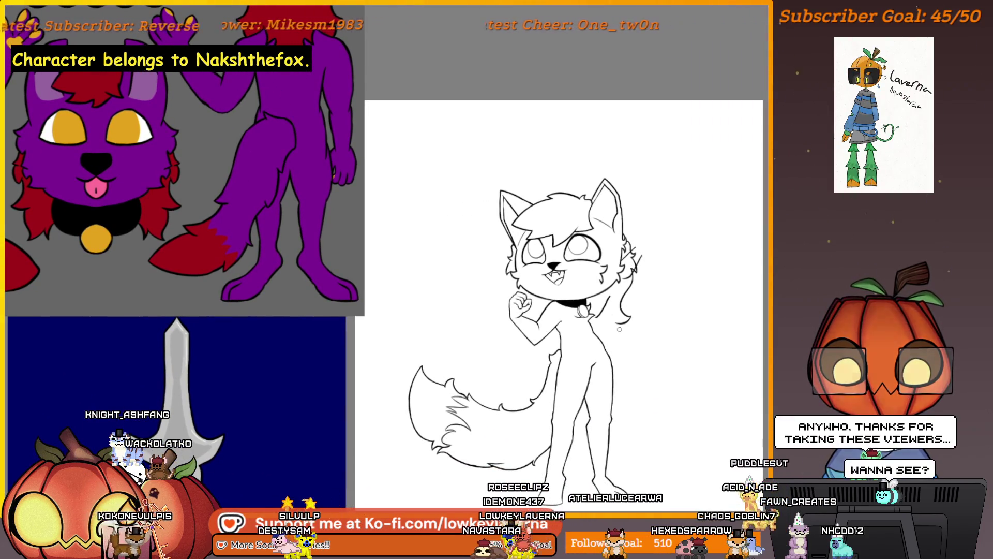
pyautogui.scroll(1, 619, 329)
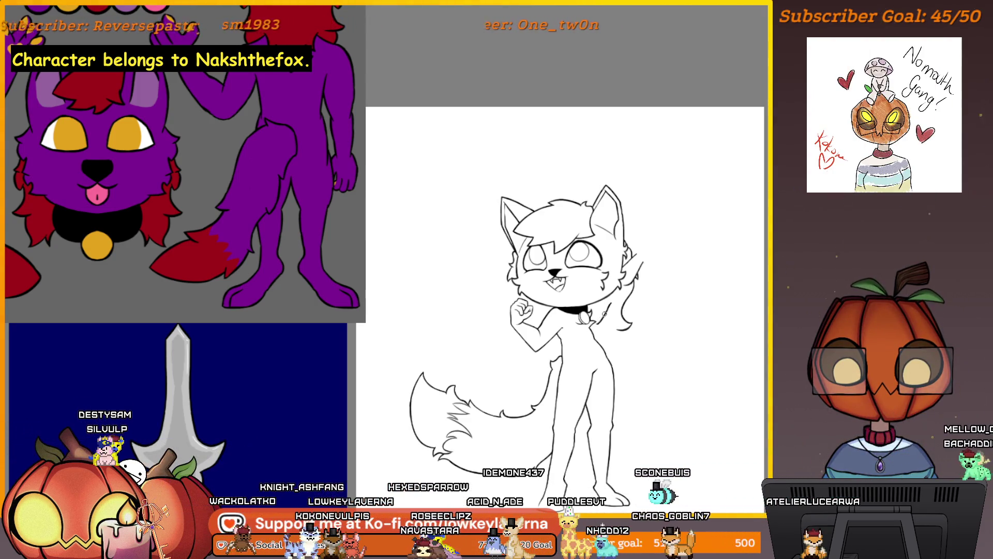
pyautogui.hotkey('ctrl', 't')
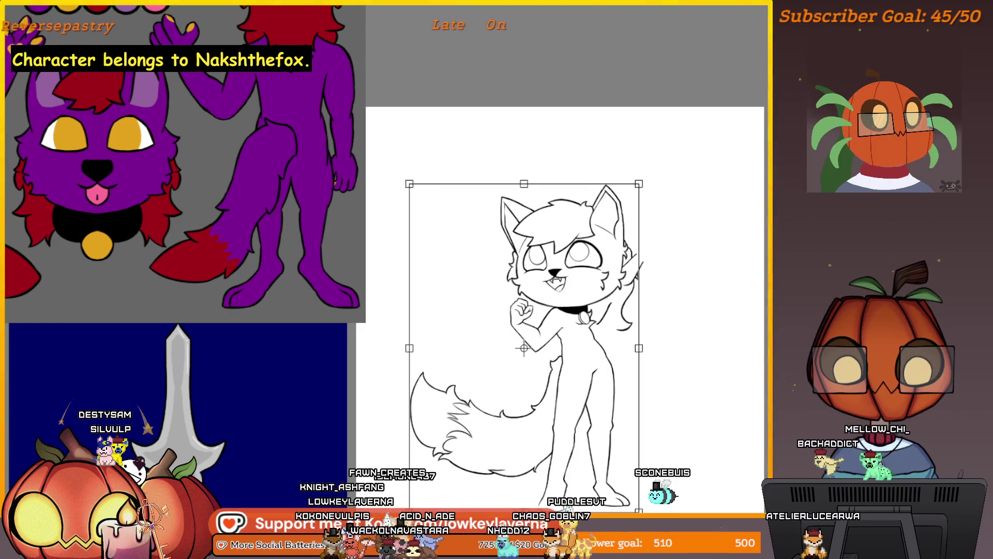
# Flip the cat to face the other way, then re-centre the sketch near the reference images.
pyautogui.hotkey('ctrl', 'z')
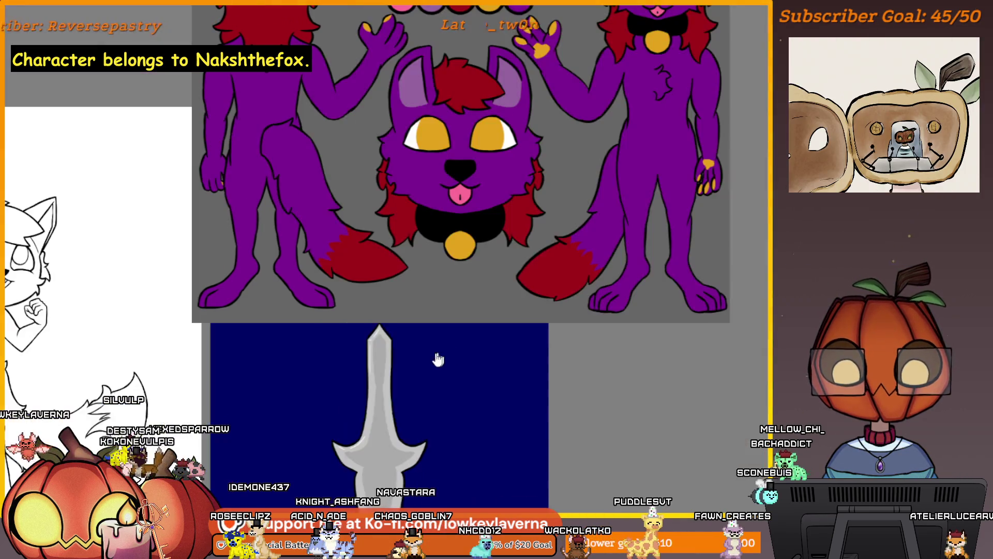
pyautogui.moveTo(215, 414); pyautogui.dragTo(605, 327)
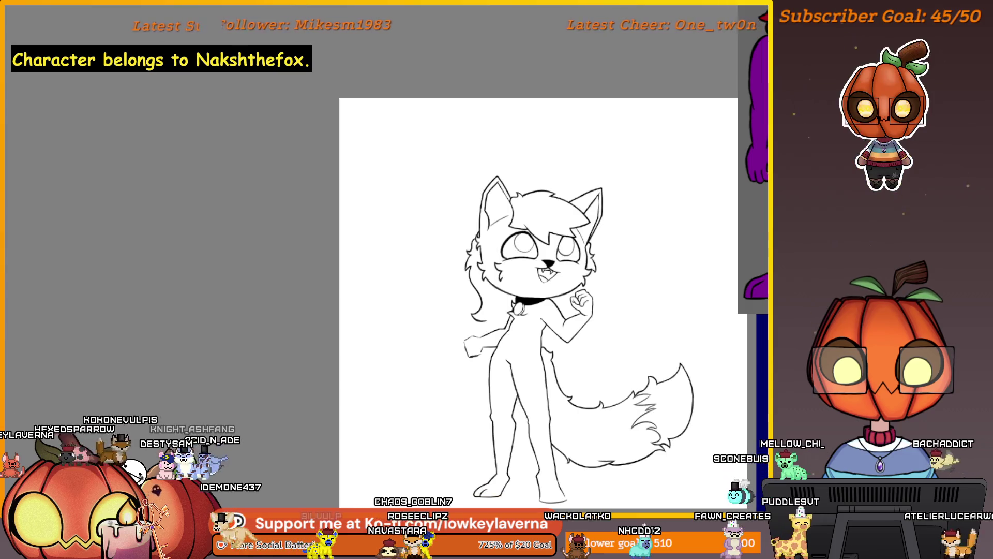
pyautogui.moveTo(695, 349)
pyautogui.mouseDown()
pyautogui.moveTo(513, 382)
pyautogui.moveTo(413, 439)
pyautogui.moveTo(466, 414)
pyautogui.moveTo(564, 404)
pyautogui.moveTo(451, 295)
pyautogui.moveTo(589, 354)
pyautogui.mouseUp()
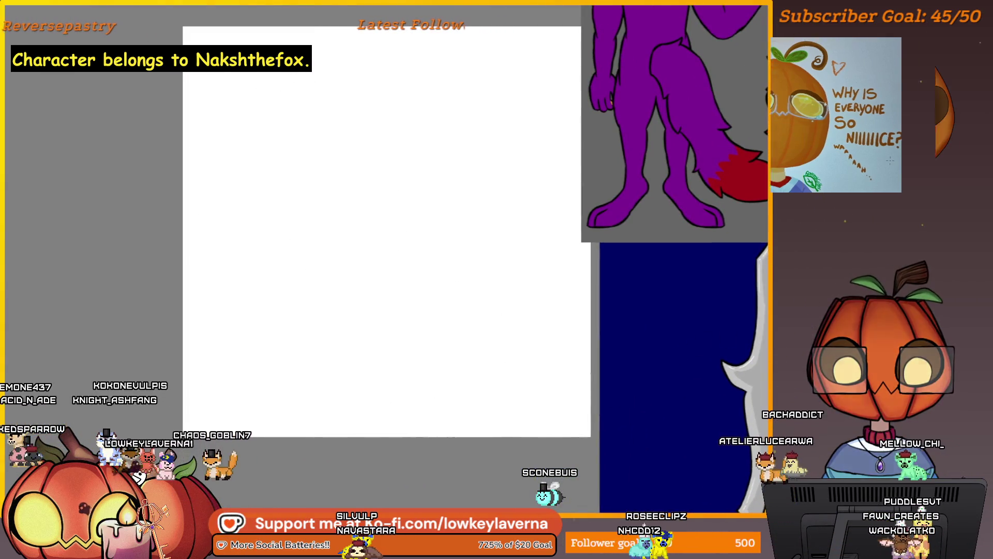
# Pan and scroll across the blank canvas to bring the sword reference back into view.
pyautogui.moveTo(214, 38); pyautogui.dragTo(135, 27)
pyautogui.scroll(-5, 518, 134)
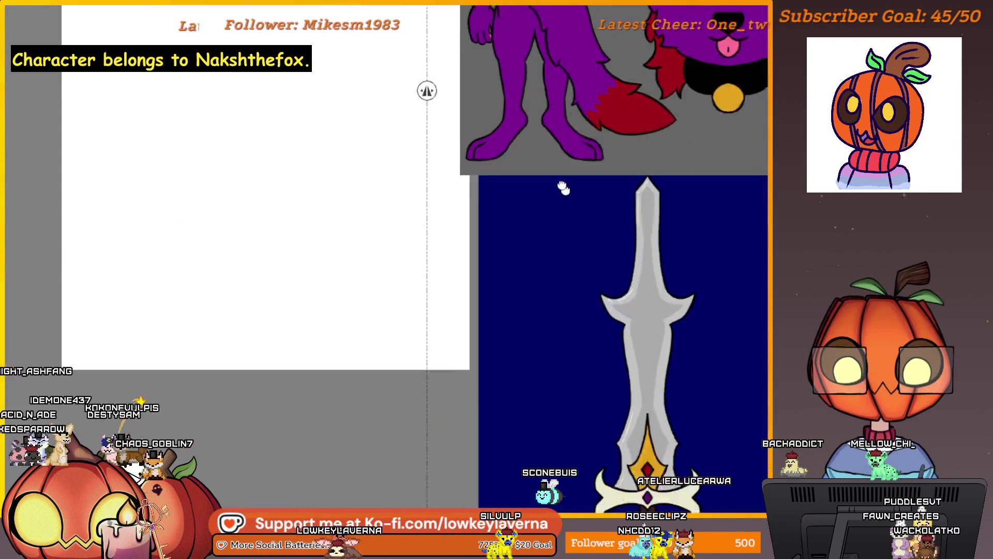
pyautogui.hscroll(-5, 610, 214)
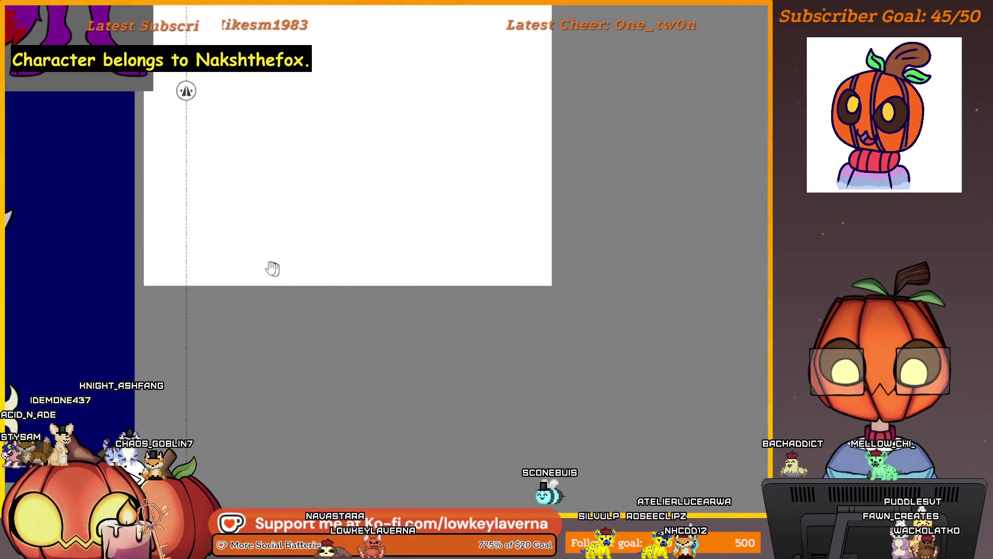
pyautogui.moveTo(284, 271); pyautogui.dragTo(691, 248)
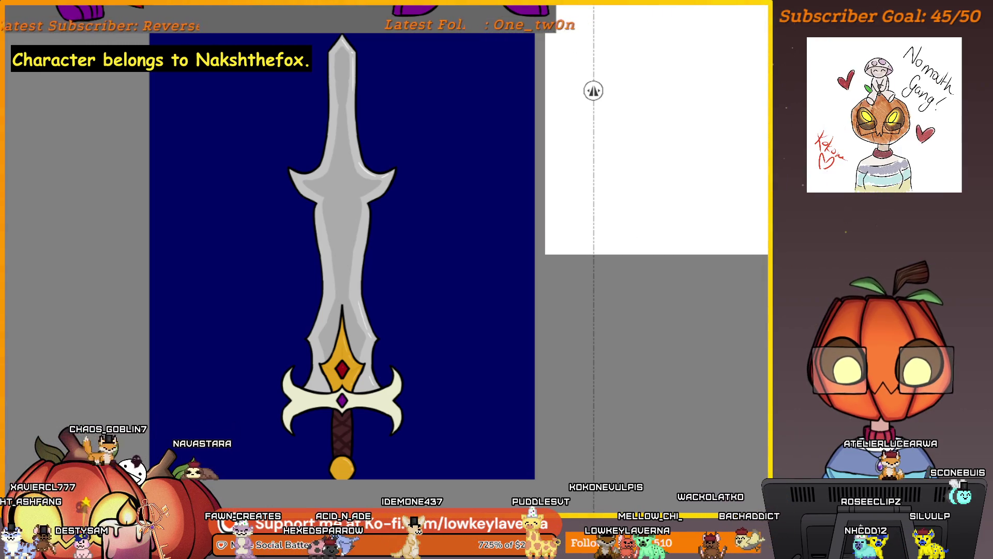
pyautogui.scroll(3, 630, 203)
pyautogui.scroll(1, 627, 259)
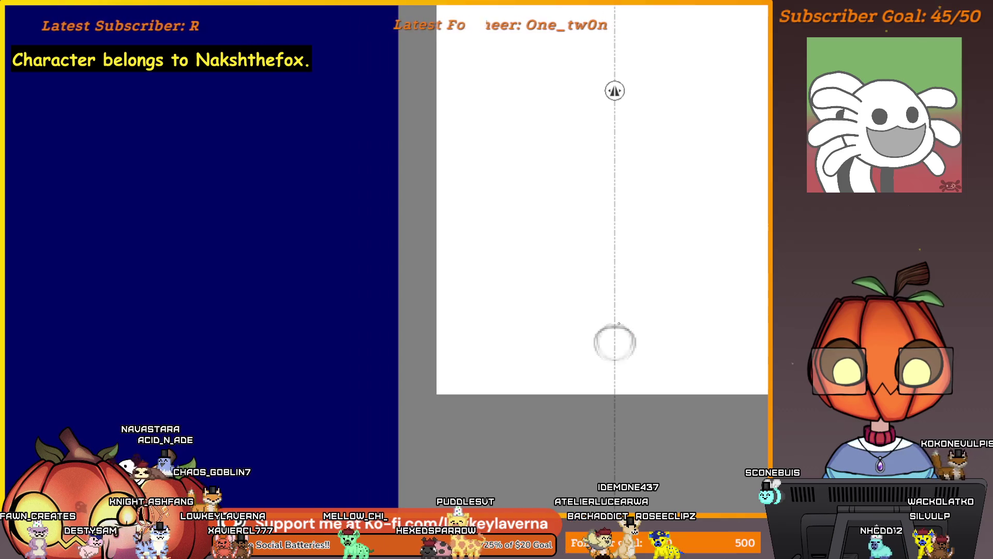
# Zoom and pan between the canvas and the sword reference to study the hilt.
pyautogui.scroll(-5, 637, 326)
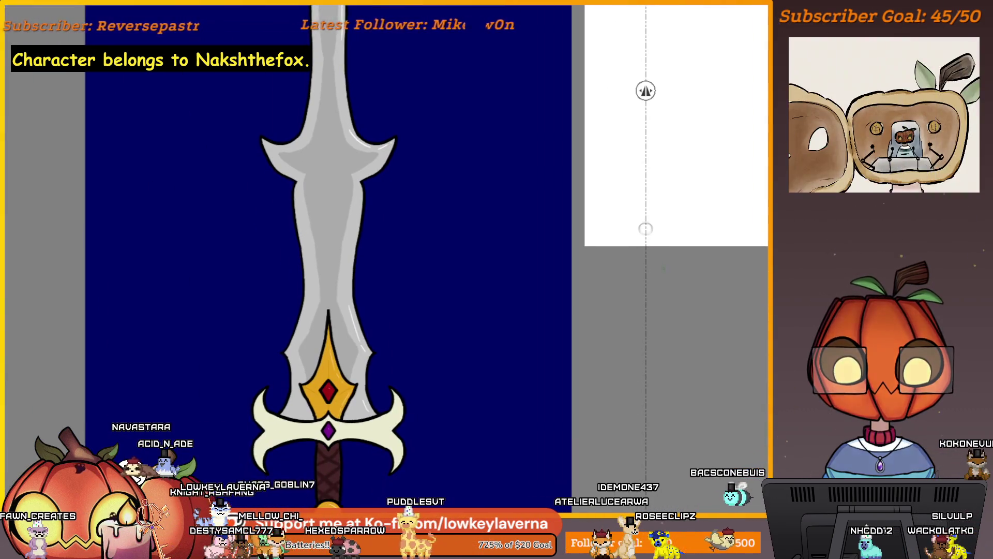
pyautogui.scroll(-5, 655, 249)
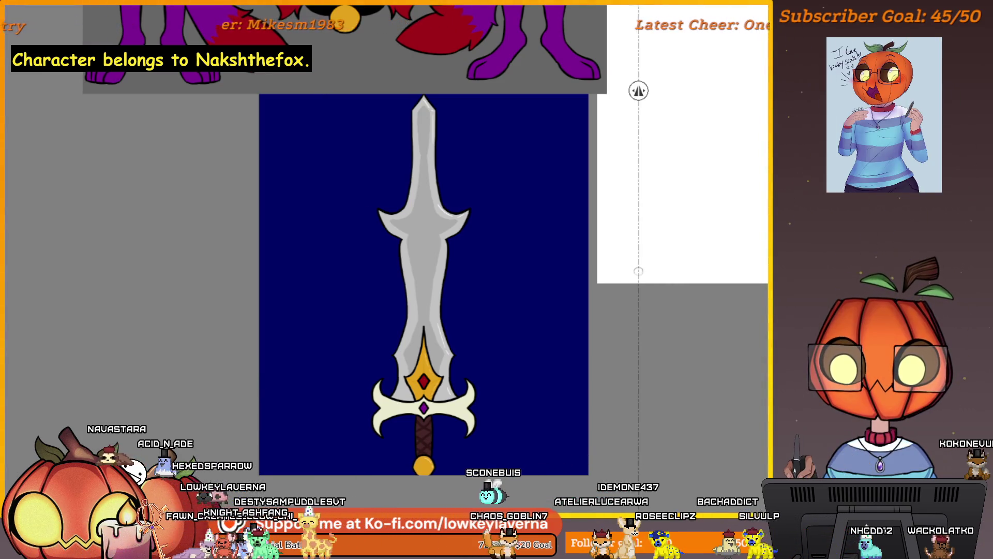
pyautogui.scroll(3, 638, 206)
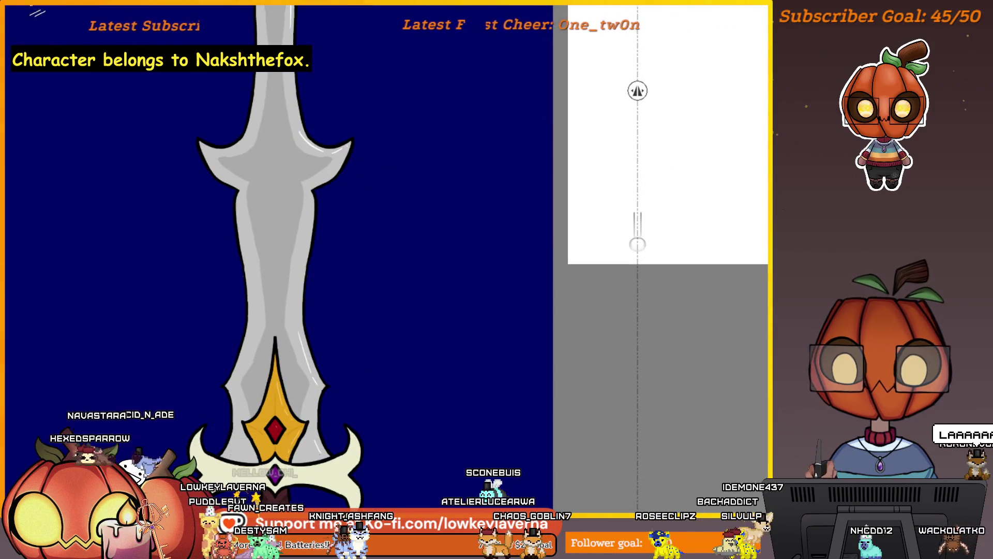
pyautogui.moveTo(650, 190); pyautogui.dragTo(629, 215)
pyautogui.scroll(4, 631, 237)
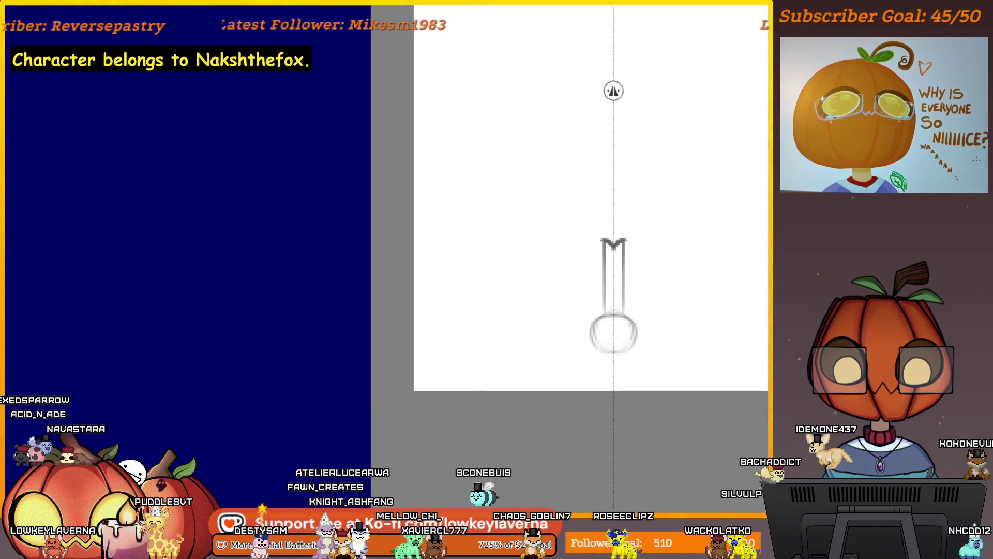
pyautogui.scroll(-5, 672, 228)
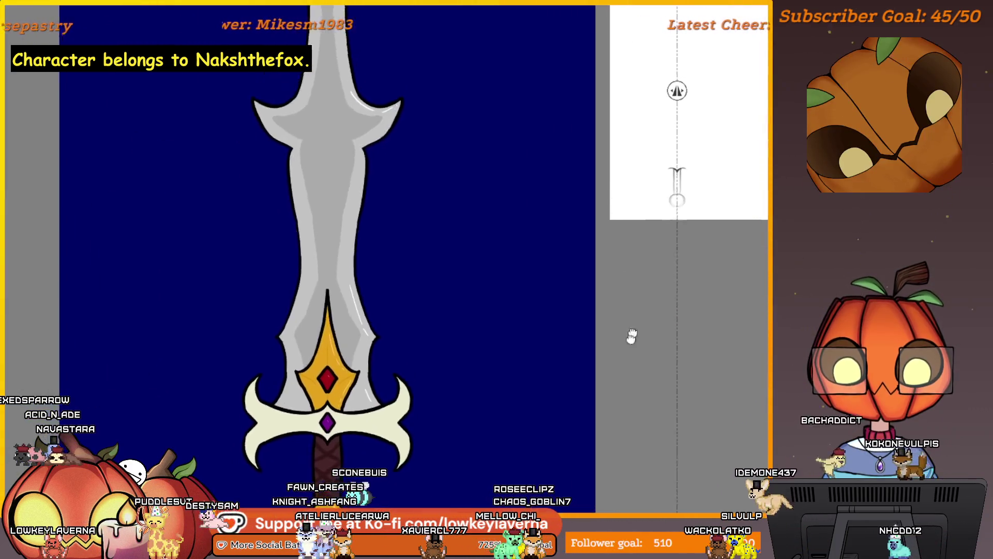
pyautogui.scroll(5, 639, 317)
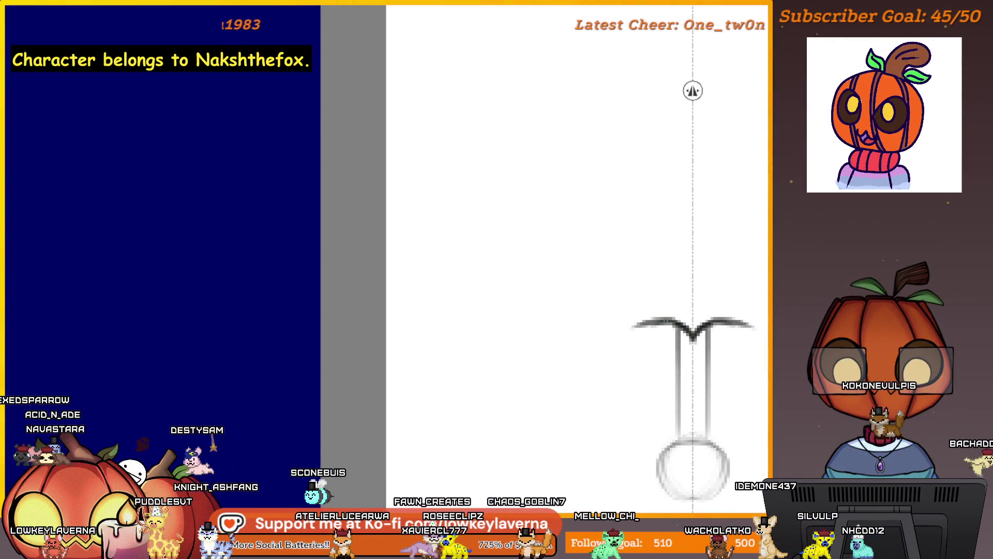
pyautogui.scroll(-4, 656, 321)
pyautogui.moveTo(657, 321)
pyautogui.mouseDown()
pyautogui.moveTo(720, 96)
pyautogui.moveTo(703, 80)
pyautogui.mouseUp()
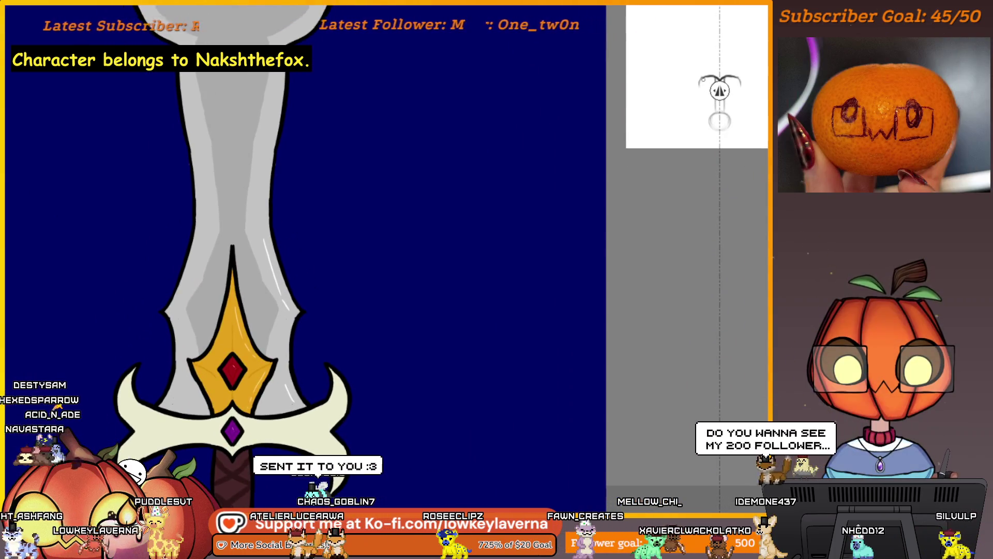
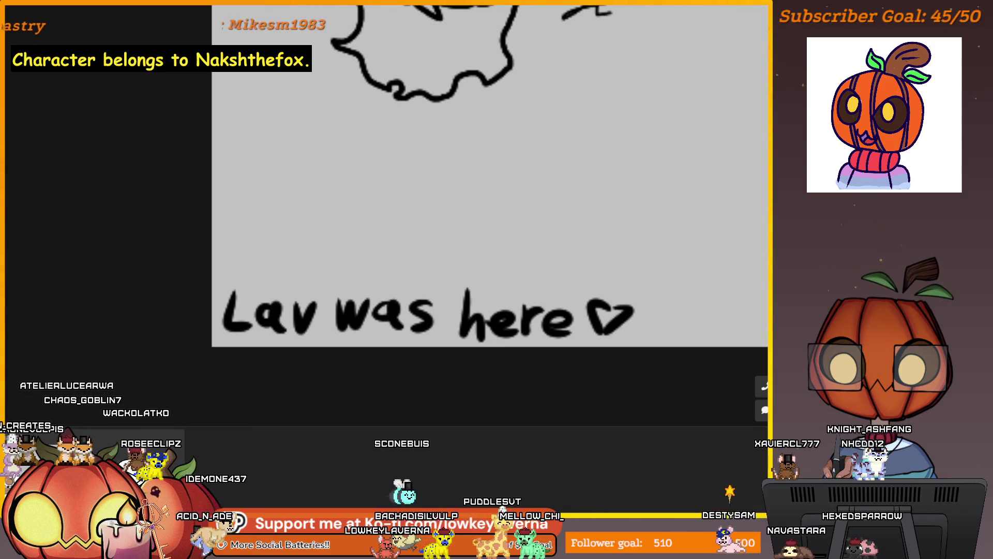
# Lasso the 'Lav was here' note and scale it down to a smaller size.
pyautogui.moveTo(155, 195); pyautogui.dragTo(233, 380)
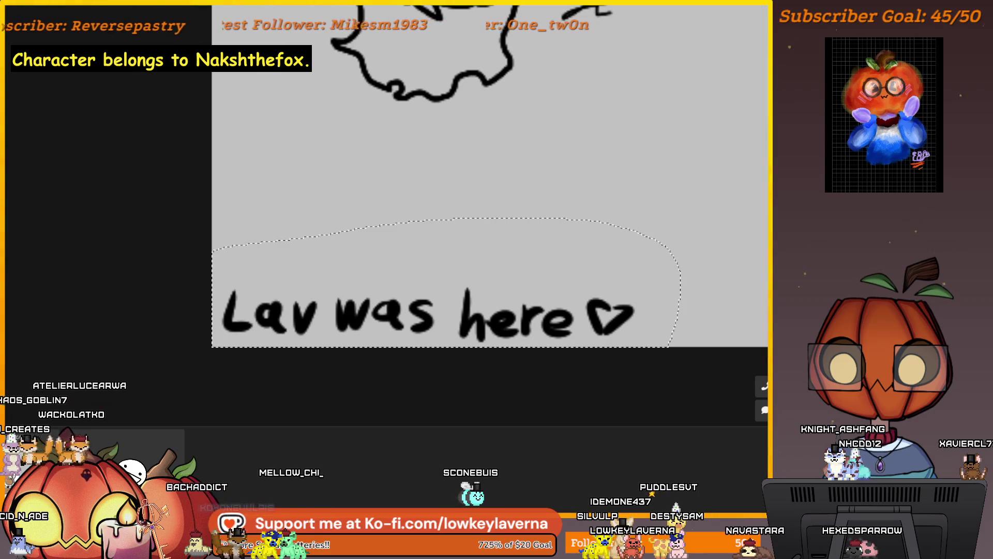
pyautogui.hotkey('ctrl', 't')
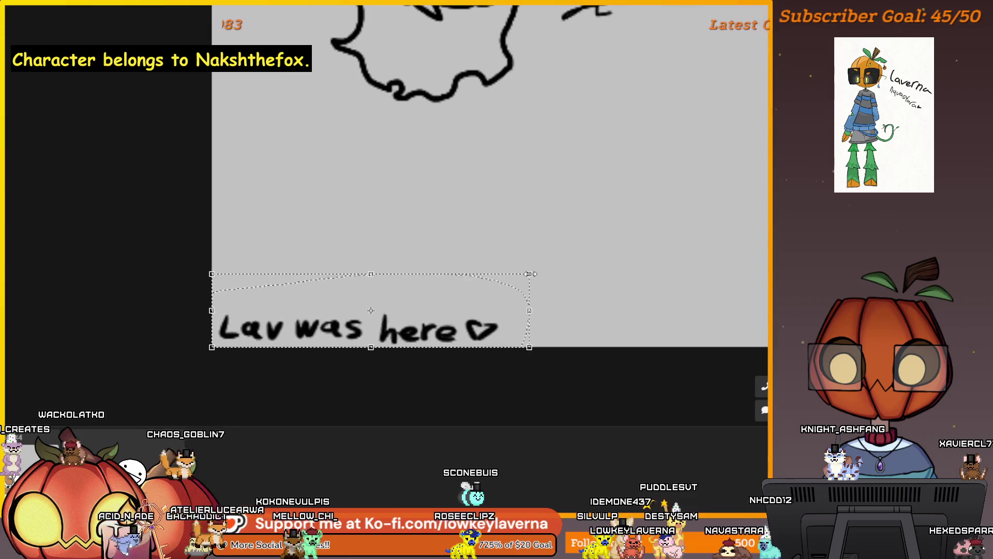
pyautogui.scroll(-3, 530, 271)
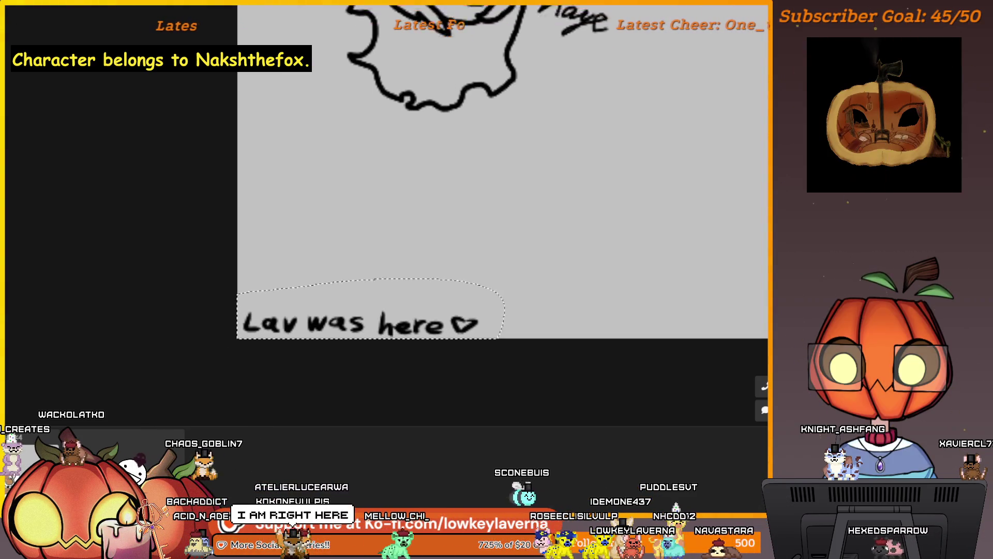
pyautogui.moveTo(493, 325); pyautogui.dragTo(479, 322)
pyautogui.hotkey('ctrl', 't')
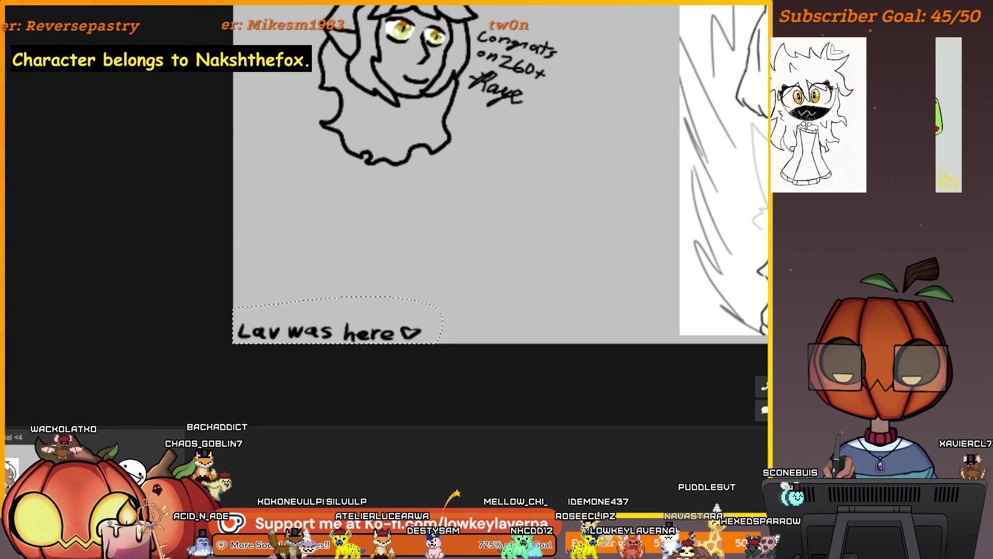
# Zoom out over the shared canvas to view the surrounding community drawings.
pyautogui.scroll(-5, 505, 254)
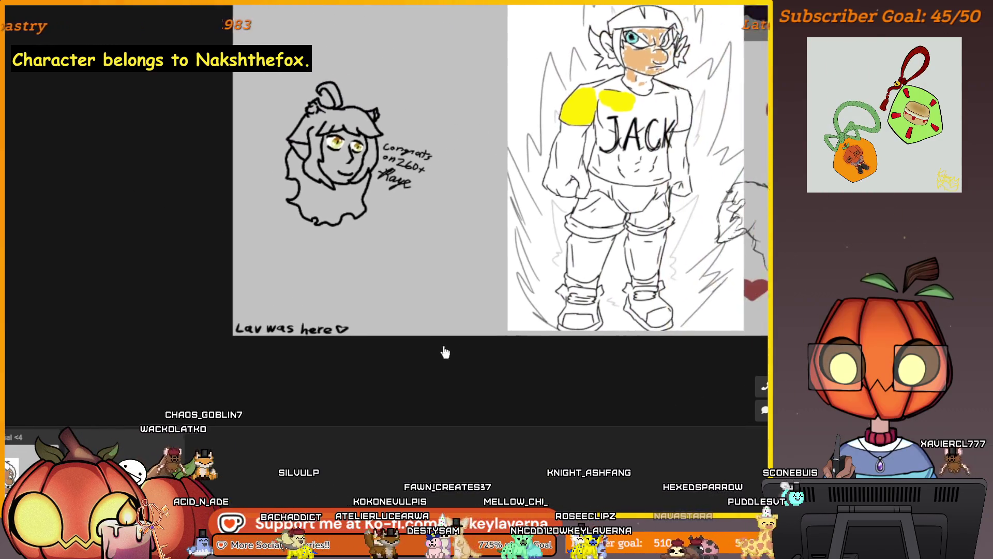
pyautogui.scroll(-5, 408, 370)
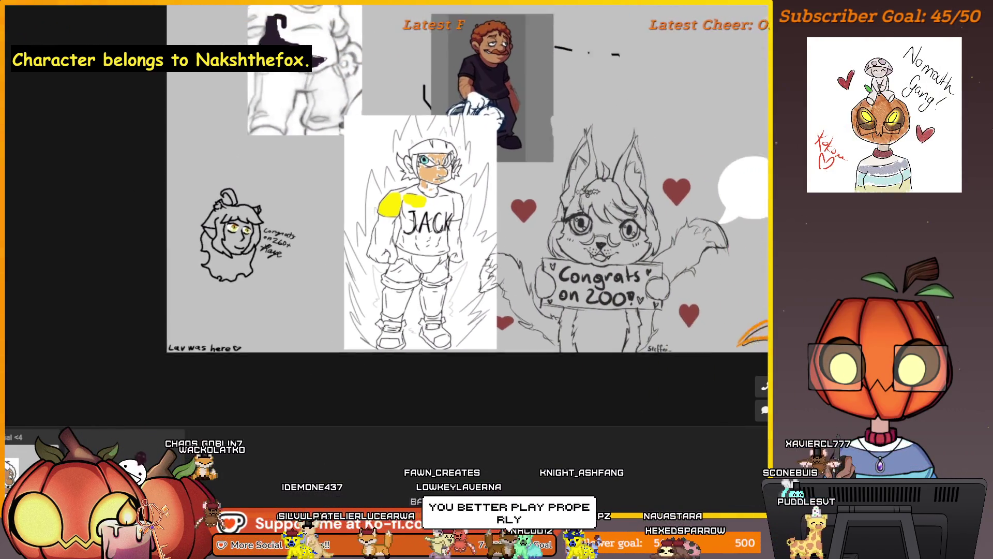
pyautogui.scroll(-5, 507, 269)
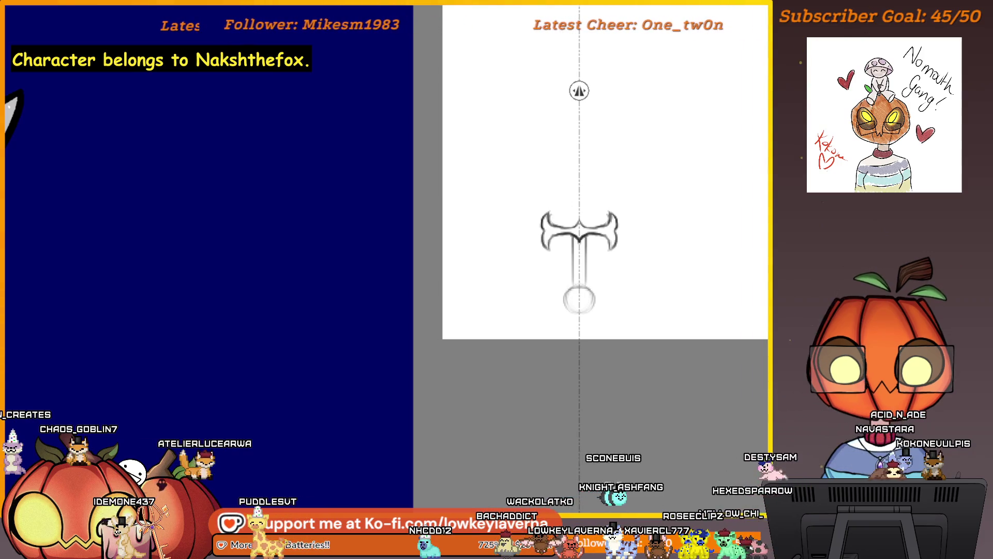
# Try a mirrored darkening stroke over the sword shaft, undo it, and move to blank canvas.
pyautogui.scroll(5, 614, 194)
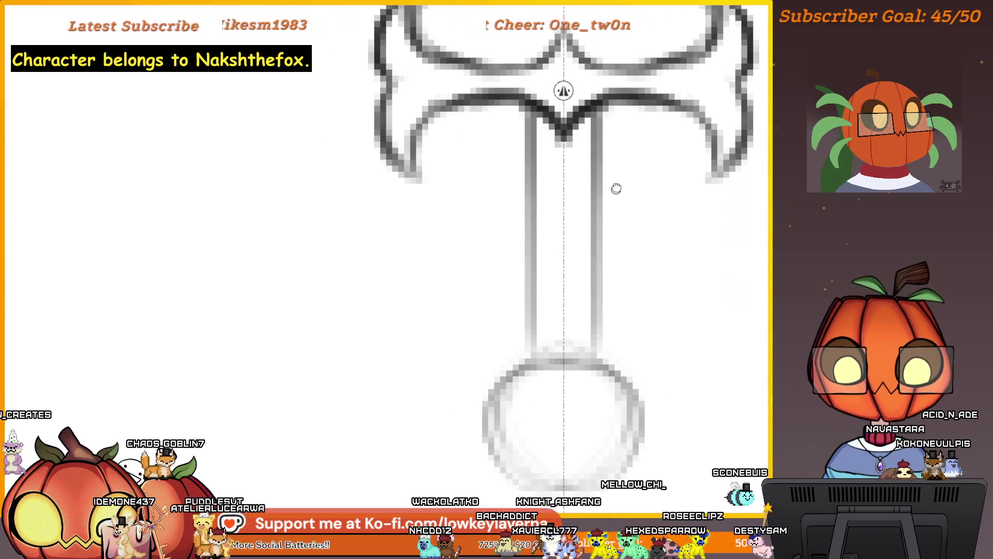
pyautogui.scroll(-2, 615, 194)
pyautogui.moveTo(571, 158); pyautogui.dragTo(571, 211)
pyautogui.hotkey('ctrl', 'z')
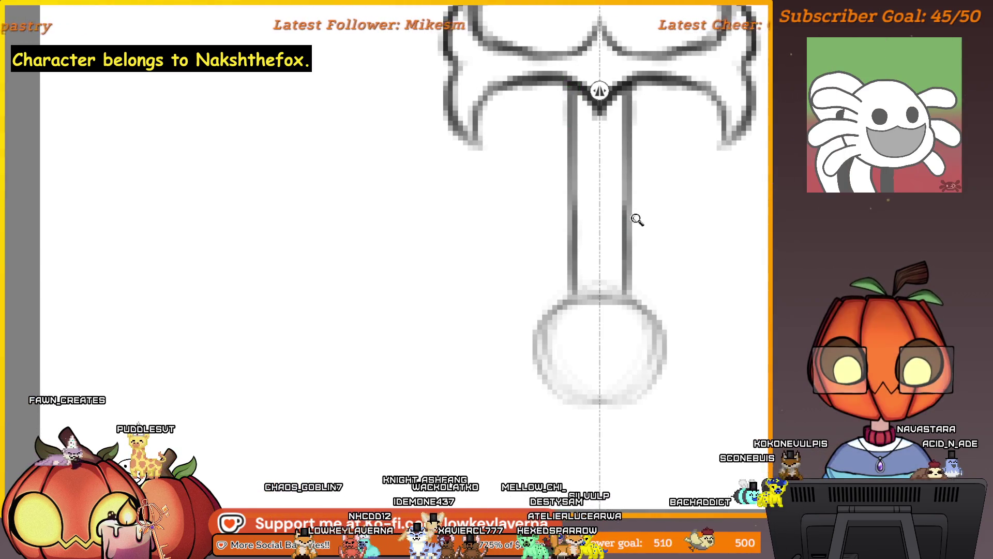
pyautogui.scroll(-1, 637, 218)
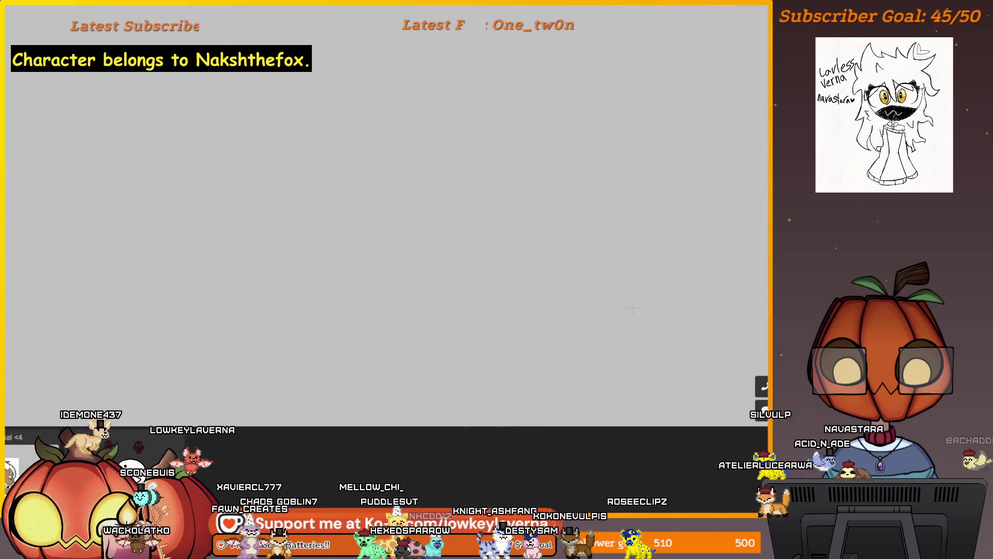
pyautogui.moveTo(356, 234); pyautogui.dragTo(476, 285)
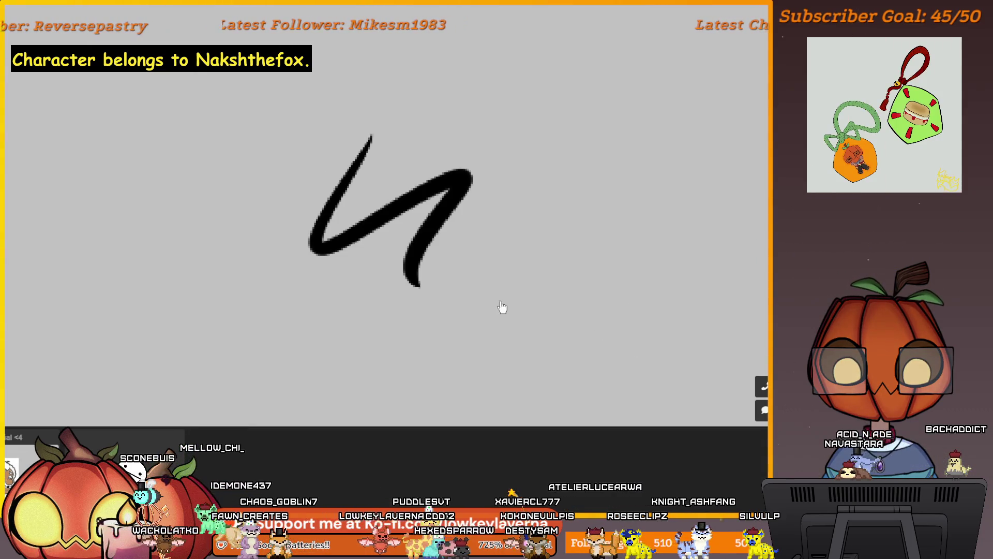
pyautogui.hotkey('ctrl', 'z')
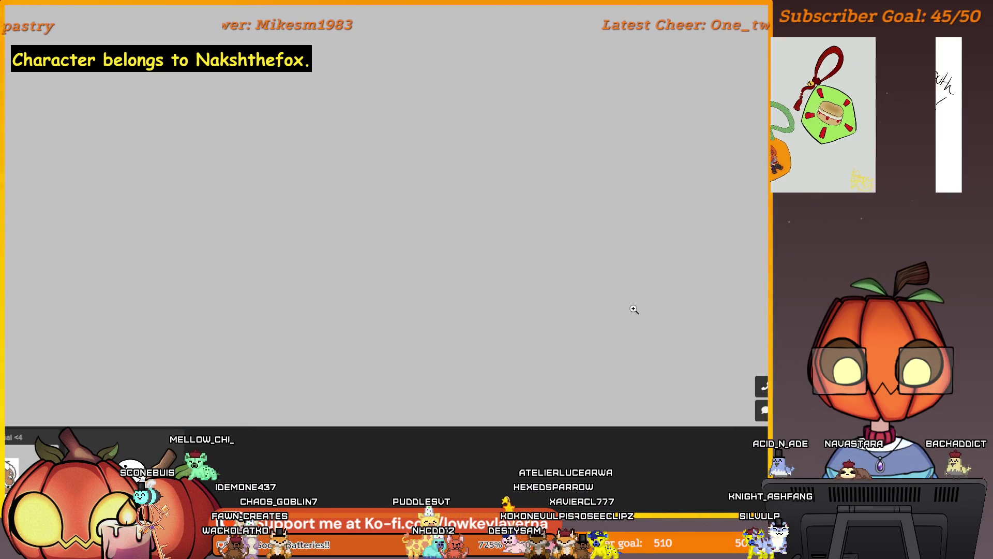
pyautogui.moveTo(565, 210)
pyautogui.mouseDown()
pyautogui.moveTo(476, 303)
pyautogui.moveTo(512, 321)
pyautogui.mouseUp()
pyautogui.hotkey('ctrl', 'z')
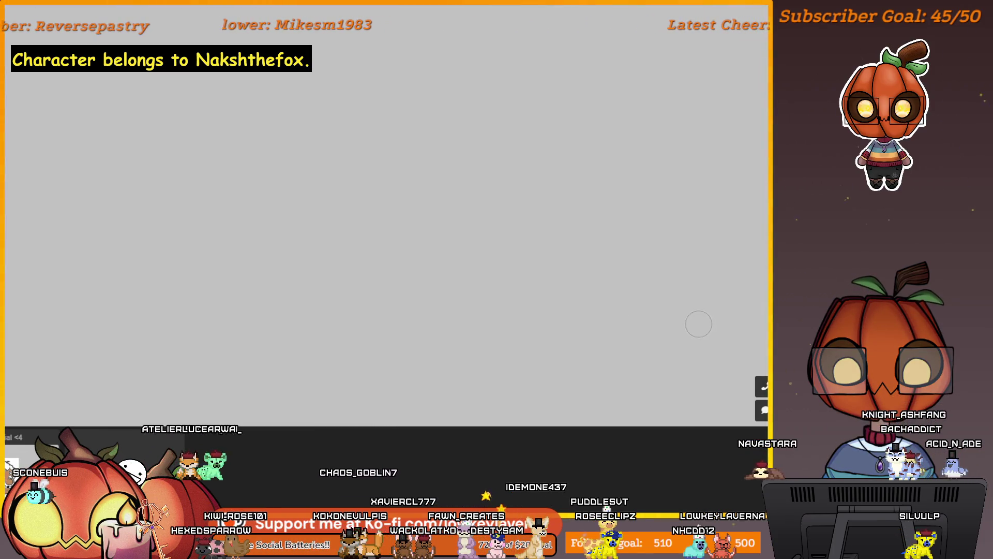
pyautogui.moveTo(527, 317); pyautogui.dragTo(595, 313)
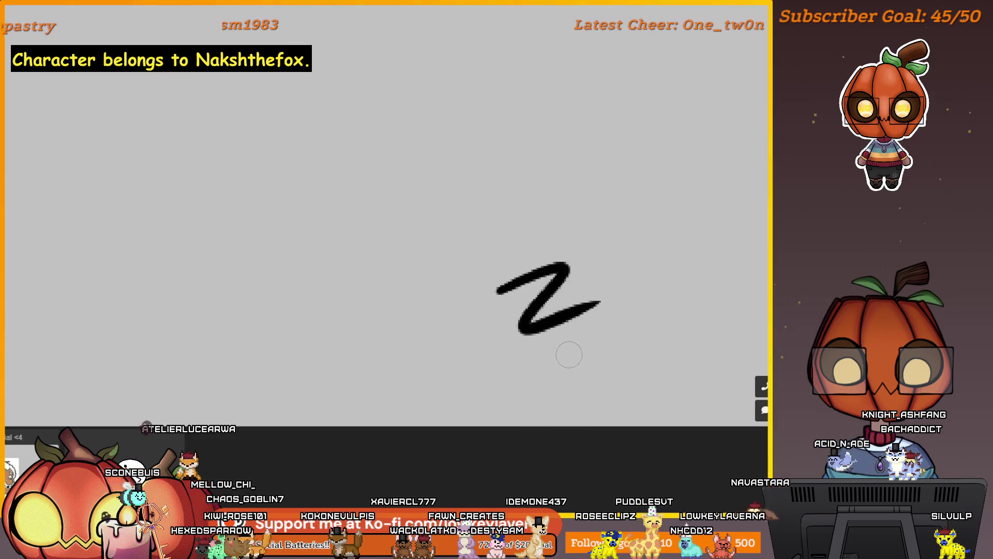
pyautogui.hotkey('ctrl', 'z')
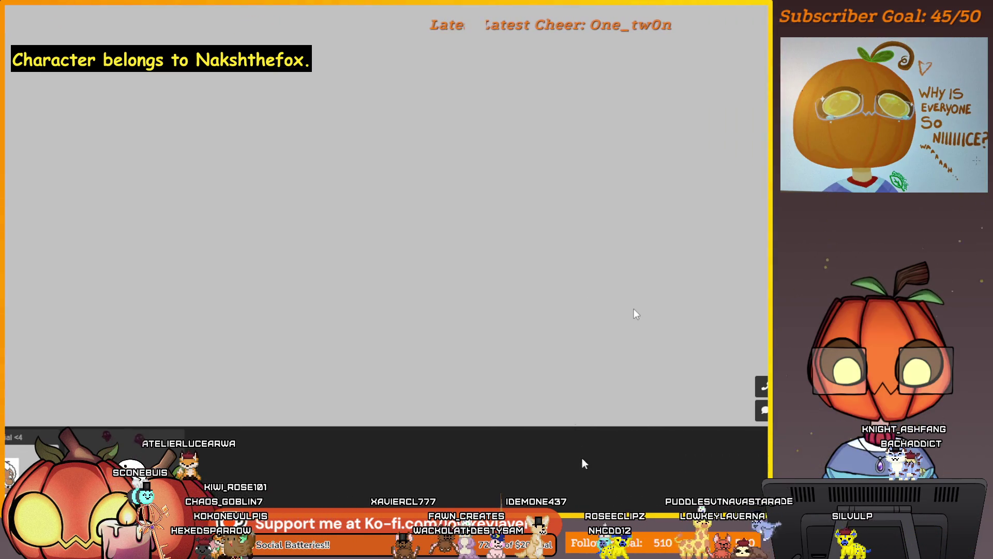
pyautogui.moveTo(411, 278)
pyautogui.mouseDown()
pyautogui.moveTo(506, 228)
pyautogui.moveTo(466, 340)
pyautogui.mouseUp()
pyautogui.hotkey('ctrl', 'z')
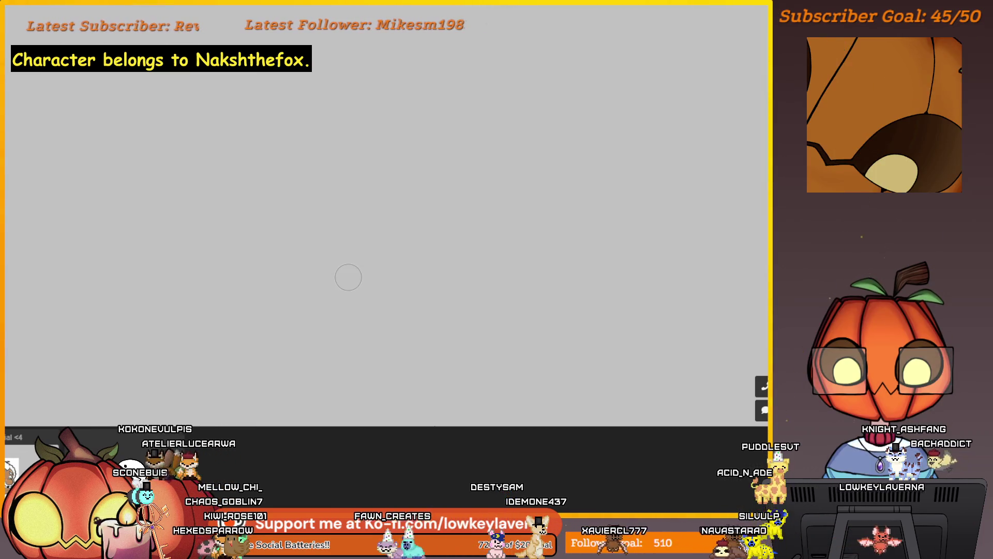
pyautogui.moveTo(381, 168); pyautogui.dragTo(422, 212)
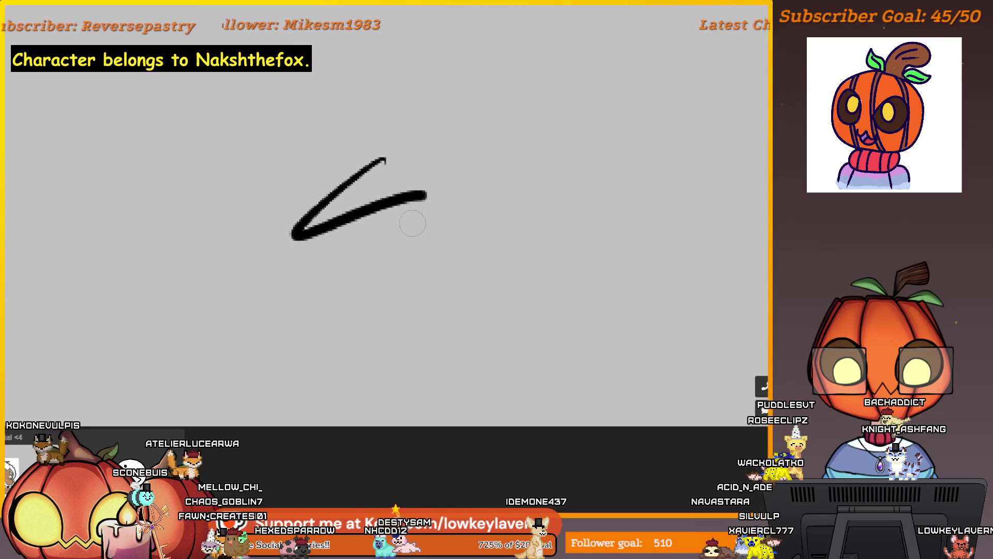
pyautogui.hotkey('ctrl', 'z')
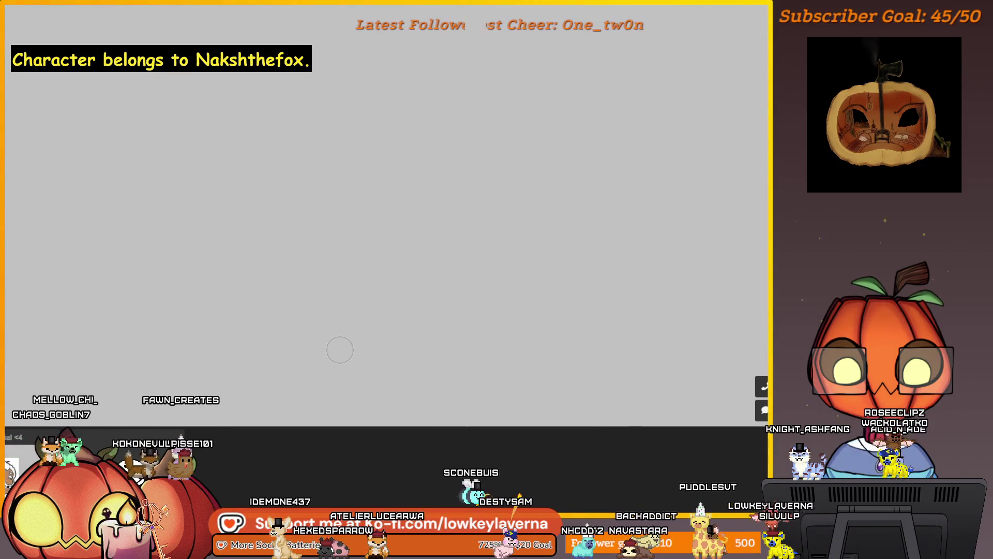
pyautogui.moveTo(499, 158)
pyautogui.mouseDown()
pyautogui.moveTo(514, 150)
pyautogui.moveTo(559, 184)
pyautogui.moveTo(449, 182)
pyautogui.mouseUp()
# Draw and undo test circles, a diagonal stroke and a zigzag on the blank canvas.
pyautogui.hotkey('ctrl', 'z')
pyautogui.hotkey('ctrl', 'z')
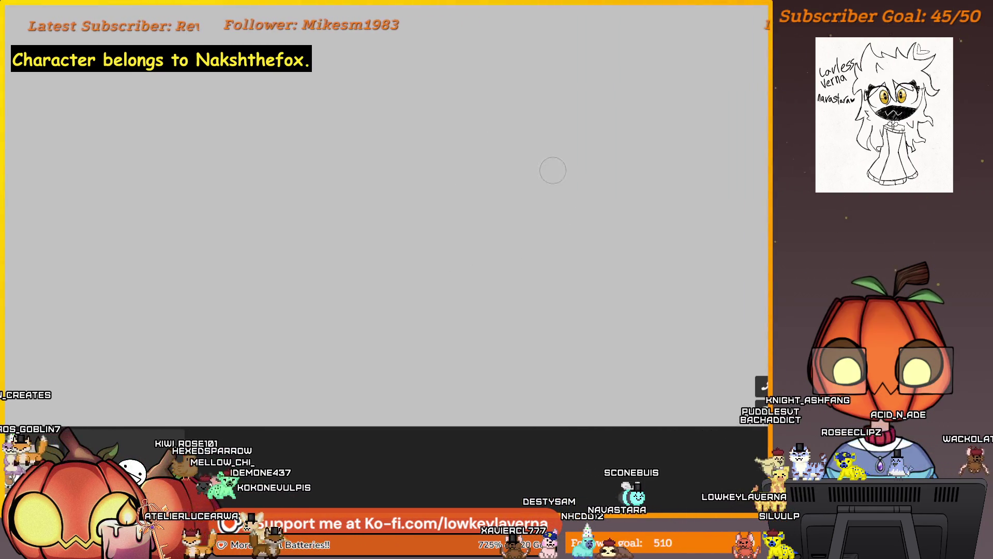
pyautogui.moveTo(573, 218); pyautogui.dragTo(514, 228)
pyautogui.hotkey('ctrl', 'z')
pyautogui.moveTo(494, 150)
pyautogui.mouseDown()
pyautogui.moveTo(539, 219)
pyautogui.moveTo(498, 254)
pyautogui.mouseUp()
pyautogui.hotkey('ctrl', 'z')
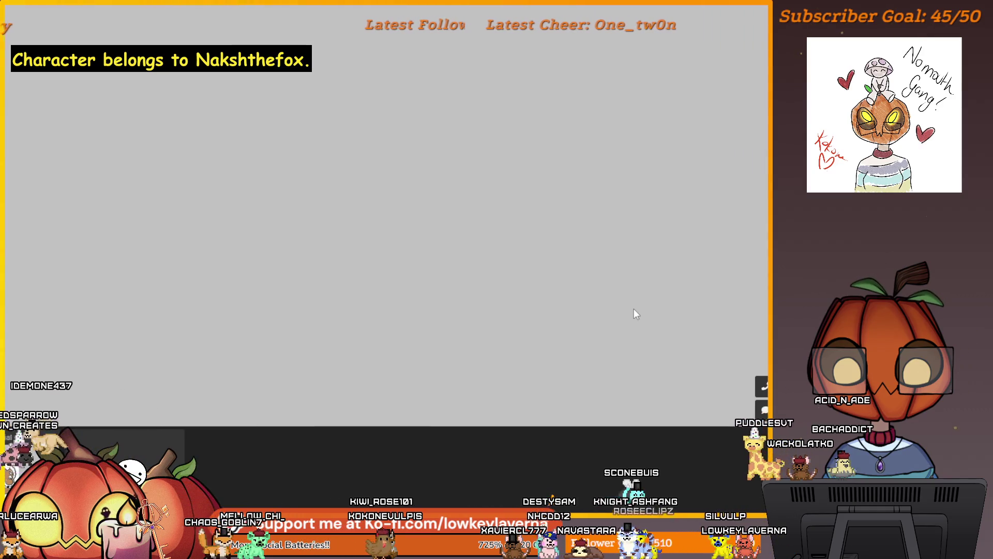
pyautogui.moveTo(492, 151); pyautogui.dragTo(421, 224)
pyautogui.hotkey('ctrl', 'z')
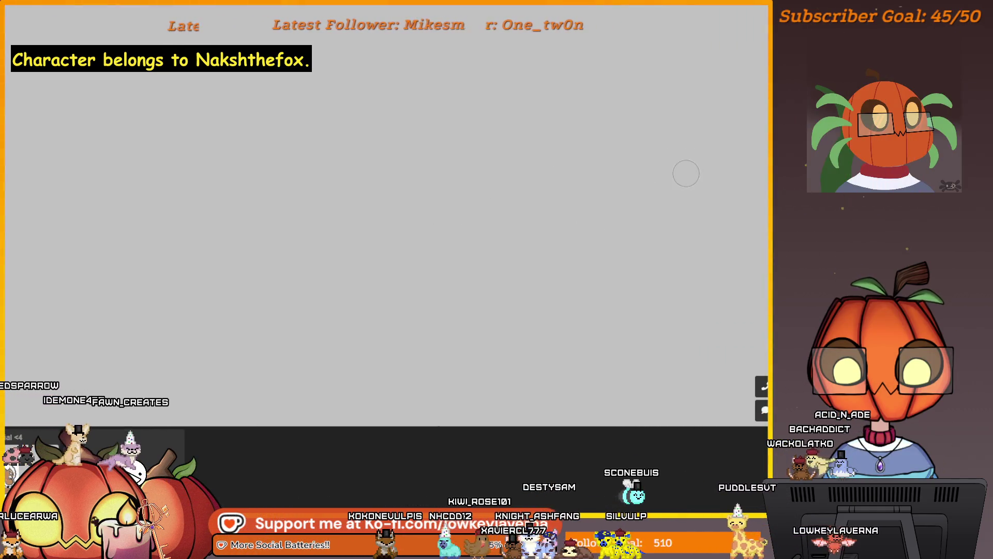
pyautogui.hotkey('ctrl', 'z')
pyautogui.moveTo(520, 166)
pyautogui.mouseDown()
pyautogui.moveTo(443, 277)
pyautogui.moveTo(504, 348)
pyautogui.mouseUp()
pyautogui.hotkey('ctrl', 'z')
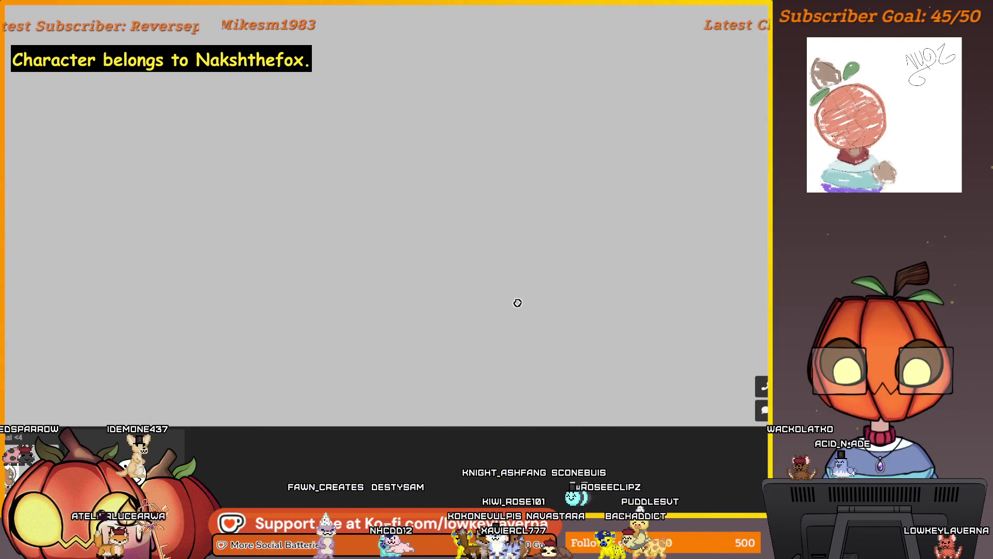
pyautogui.hotkey('ctrl', 'z')
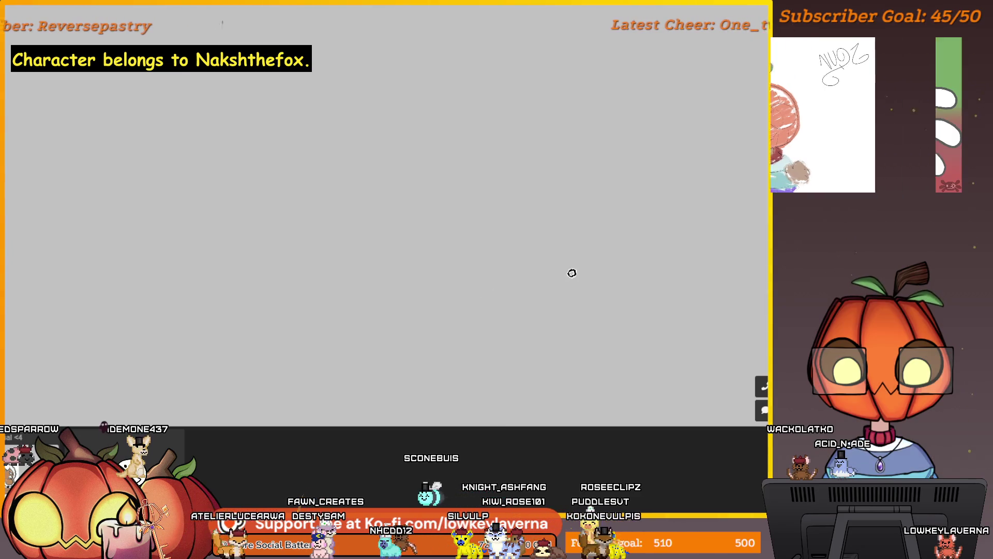
# Try and undo several more squiggle and 9-shaped test strokes, leaving only the arc.
pyautogui.moveTo(510, 243); pyautogui.dragTo(466, 355)
pyautogui.hotkey('ctrl', 'z')
pyautogui.moveTo(450, 249); pyautogui.dragTo(472, 344)
pyautogui.hotkey('ctrl', 'z')
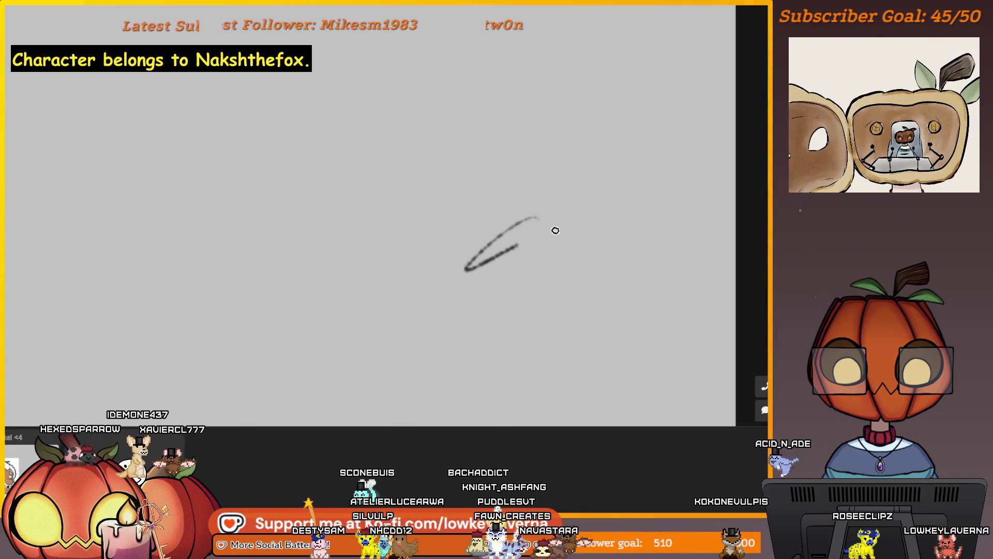
pyautogui.moveTo(547, 232); pyautogui.dragTo(484, 326)
pyautogui.hotkey('ctrl', 'z')
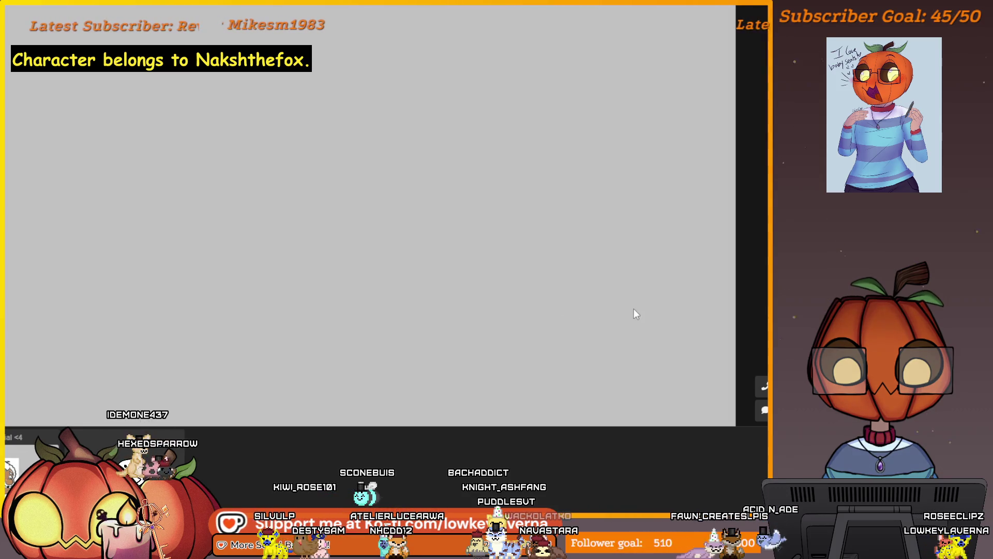
pyautogui.moveTo(510, 163); pyautogui.dragTo(453, 312)
pyautogui.hotkey('ctrl', 'z')
pyautogui.moveTo(509, 154)
pyautogui.mouseDown()
pyautogui.moveTo(513, 191)
pyautogui.moveTo(472, 308)
pyautogui.mouseUp()
pyautogui.hotkey('ctrl', 'z')
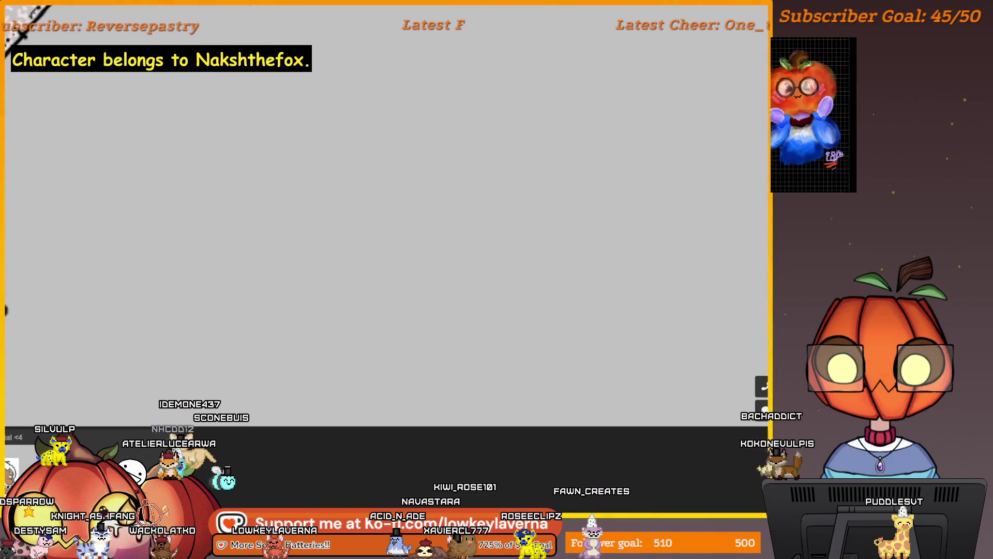
pyautogui.scroll(-2, 519, 169)
pyautogui.scroll(3, 519, 168)
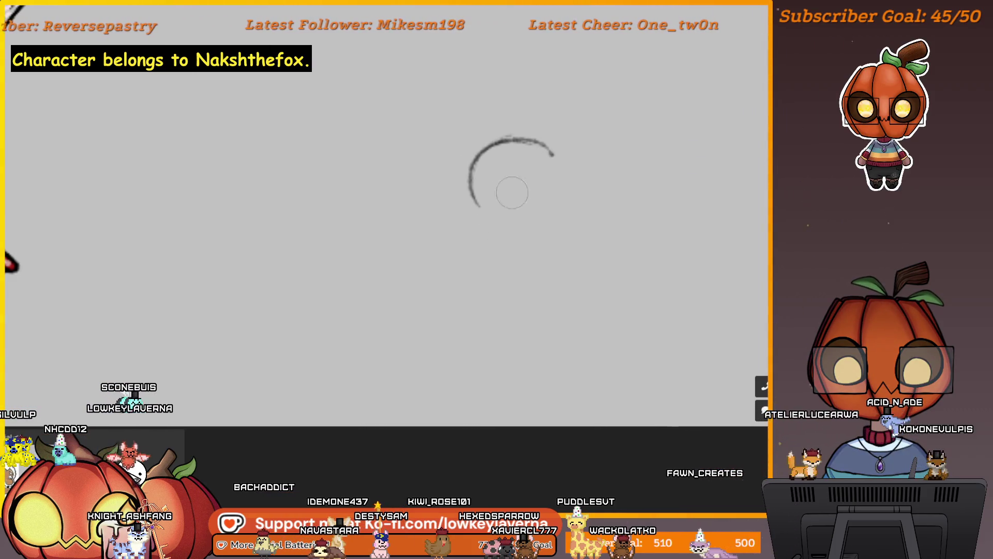
# Sketch guide lines in the head circle and a vertical body line below it.
pyautogui.hotkey('ctrl', 'z')
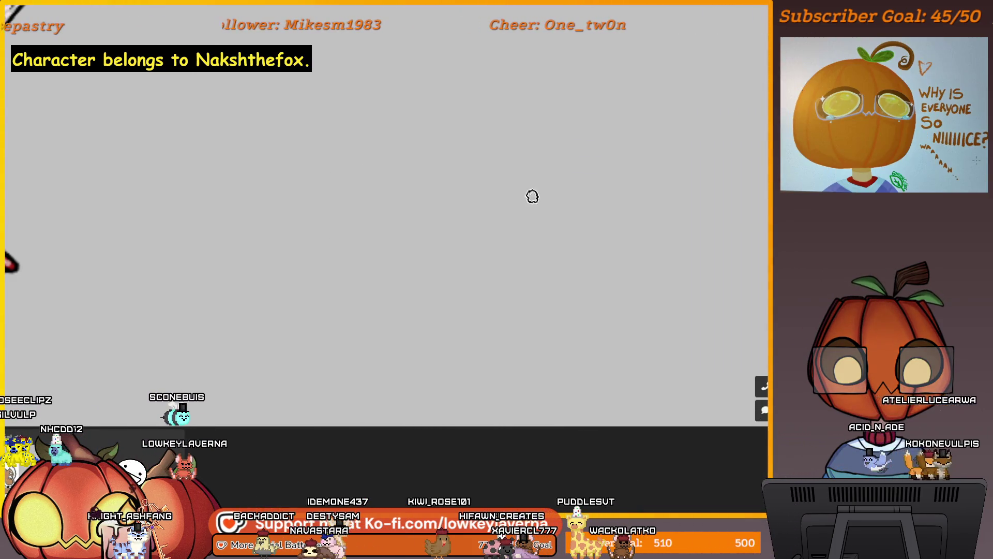
pyautogui.moveTo(502, 207); pyautogui.dragTo(505, 151)
pyautogui.moveTo(473, 204); pyautogui.dragTo(410, 178)
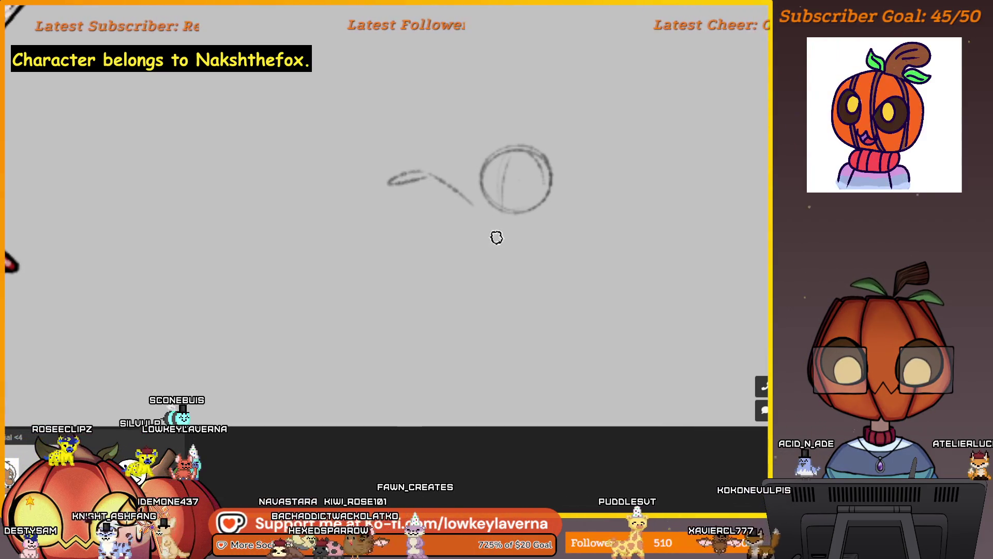
pyautogui.moveTo(528, 231); pyautogui.dragTo(521, 224)
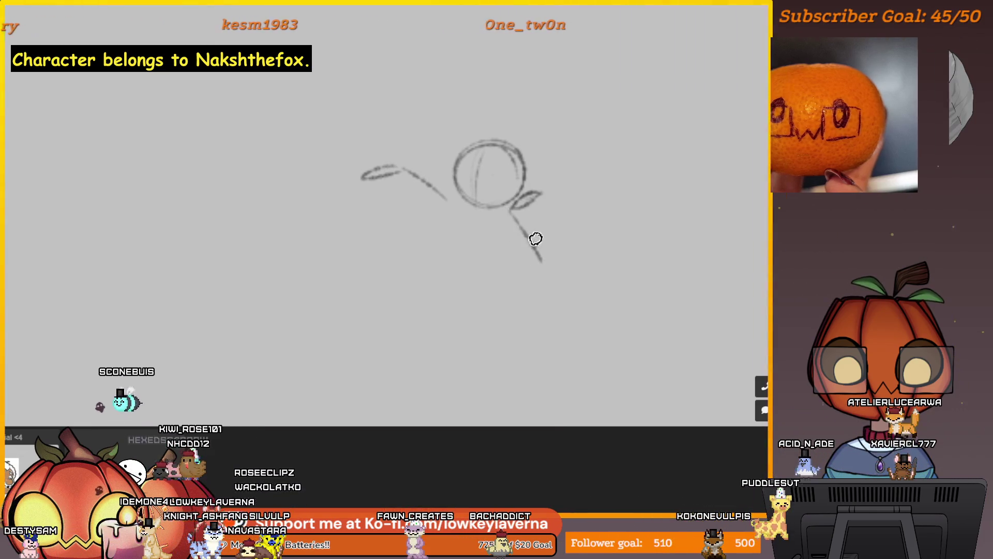
pyautogui.moveTo(518, 234)
pyautogui.mouseDown()
pyautogui.moveTo(510, 219)
pyautogui.moveTo(516, 251)
pyautogui.mouseUp()
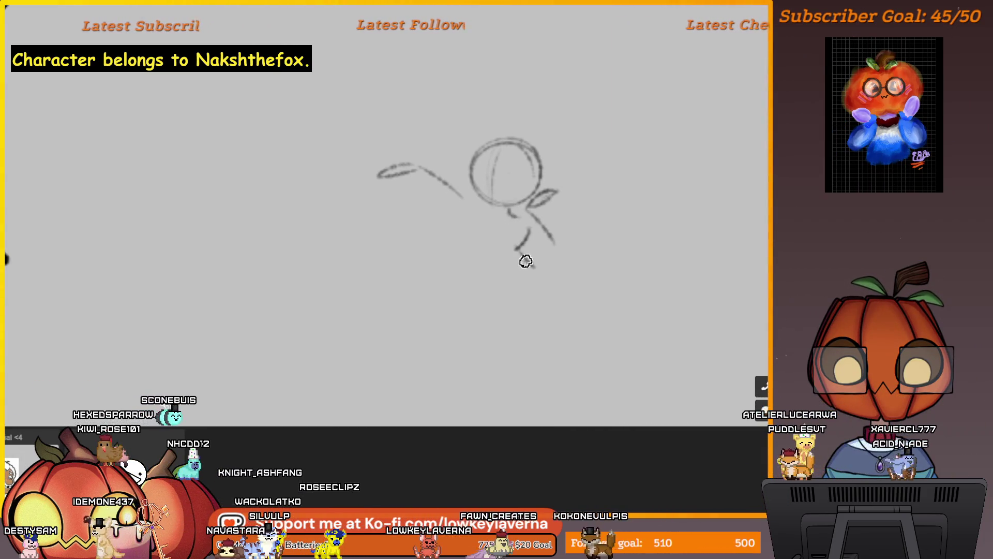
pyautogui.moveTo(490, 219); pyautogui.dragTo(489, 265)
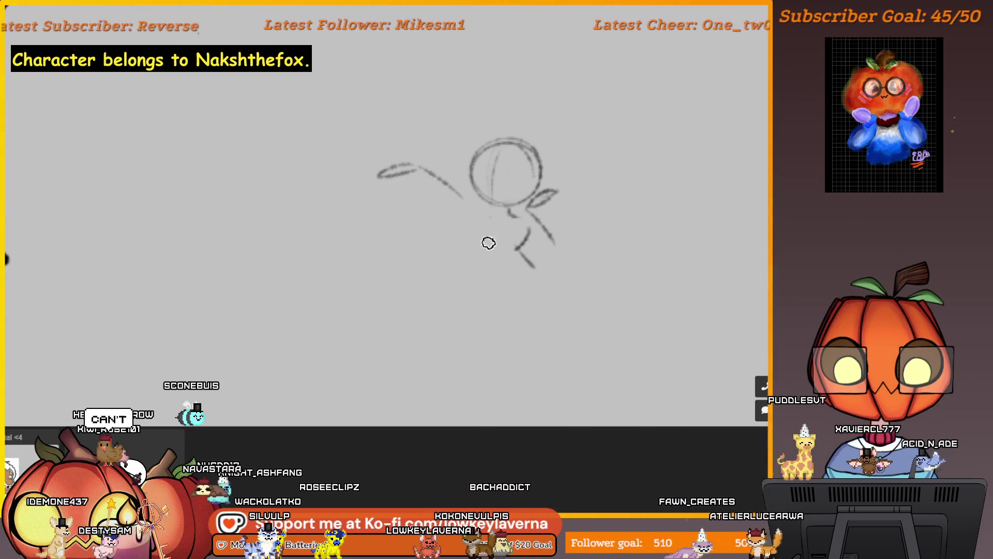
pyautogui.moveTo(523, 229)
pyautogui.mouseDown()
pyautogui.moveTo(516, 254)
pyautogui.moveTo(568, 294)
pyautogui.mouseUp()
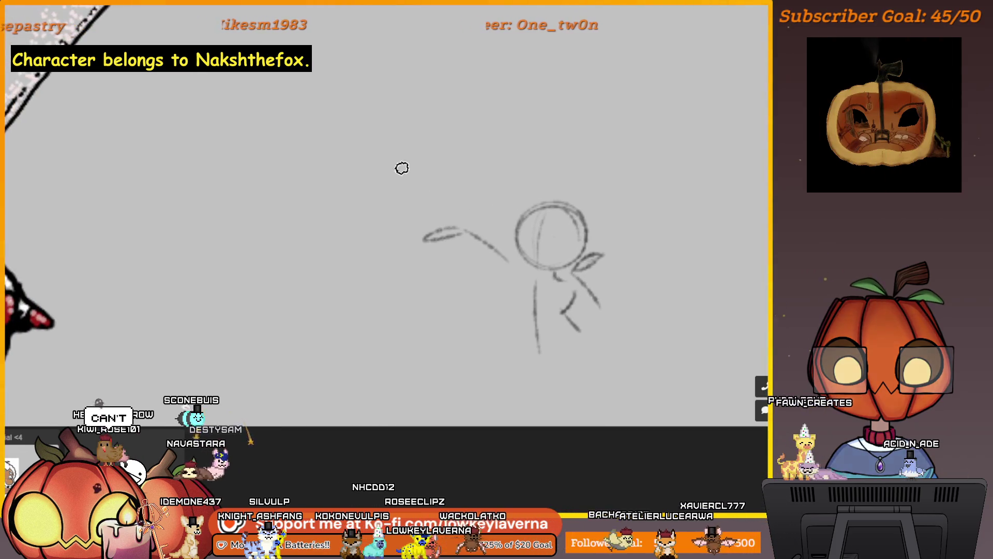
pyautogui.moveTo(388, 182)
pyautogui.mouseDown()
pyautogui.moveTo(422, 168)
pyautogui.moveTo(405, 183)
pyautogui.moveTo(437, 188)
pyautogui.mouseUp()
pyautogui.hotkey('ctrl', 'z')
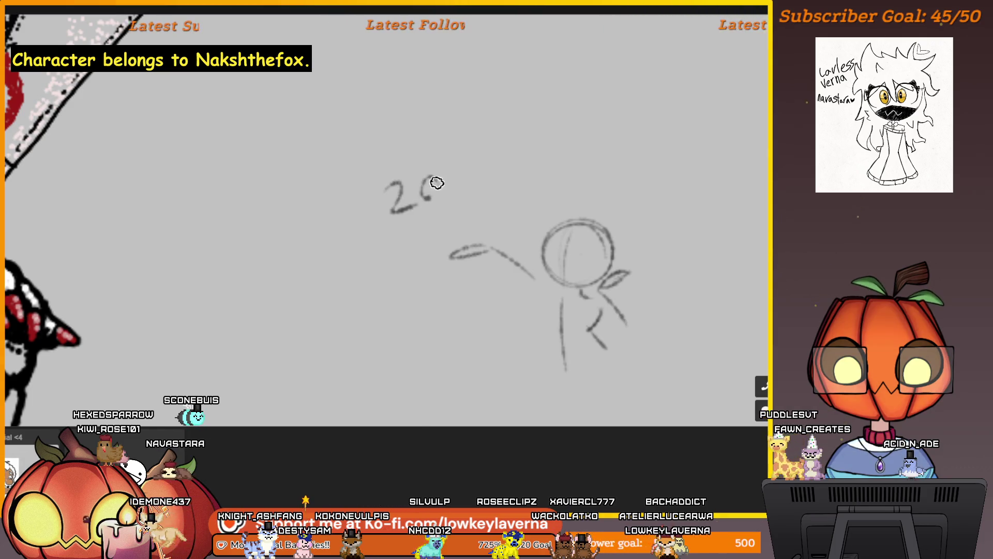
# Write 'followers!' after '200' with an exclamation mark and a bold underline.
pyautogui.moveTo(388, 230)
pyautogui.mouseDown()
pyautogui.moveTo(385, 261)
pyautogui.moveTo(392, 239)
pyautogui.moveTo(405, 235)
pyautogui.moveTo(414, 259)
pyautogui.mouseUp()
pyautogui.moveTo(425, 224); pyautogui.dragTo(428, 255)
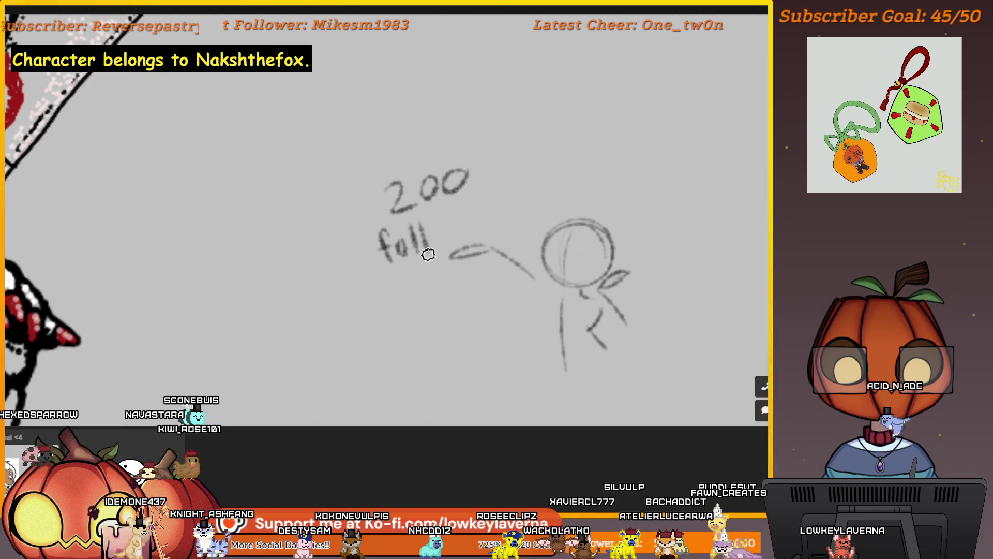
pyautogui.moveTo(443, 221); pyautogui.dragTo(466, 216)
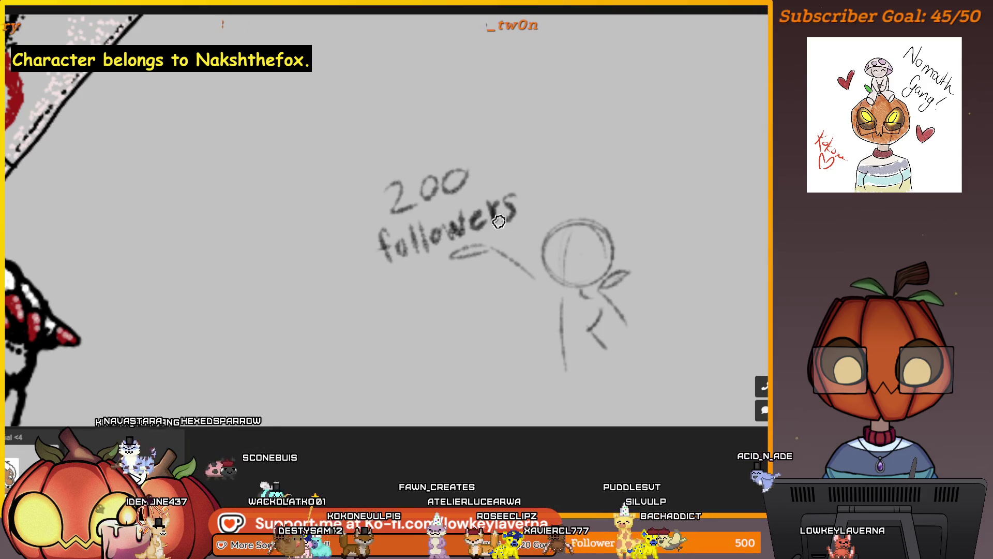
pyautogui.moveTo(524, 178); pyautogui.dragTo(526, 208)
pyautogui.click(526, 218)
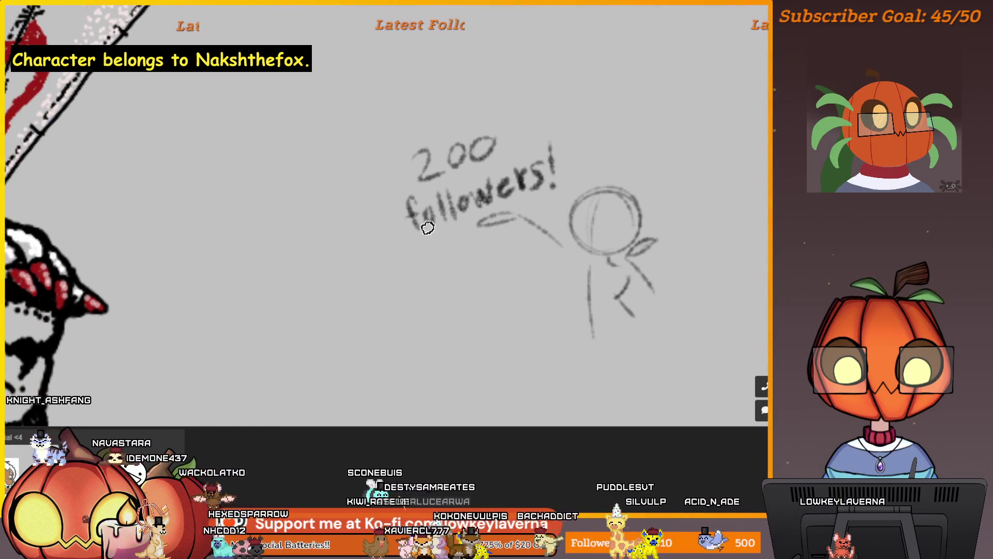
pyautogui.moveTo(433, 235); pyautogui.dragTo(555, 191)
pyautogui.moveTo(600, 239)
pyautogui.mouseDown()
pyautogui.moveTo(527, 243)
pyautogui.moveTo(527, 218)
pyautogui.moveTo(569, 269)
pyautogui.moveTo(535, 215)
pyautogui.moveTo(517, 207)
pyautogui.mouseUp()
pyautogui.moveTo(508, 289); pyautogui.dragTo(516, 253)
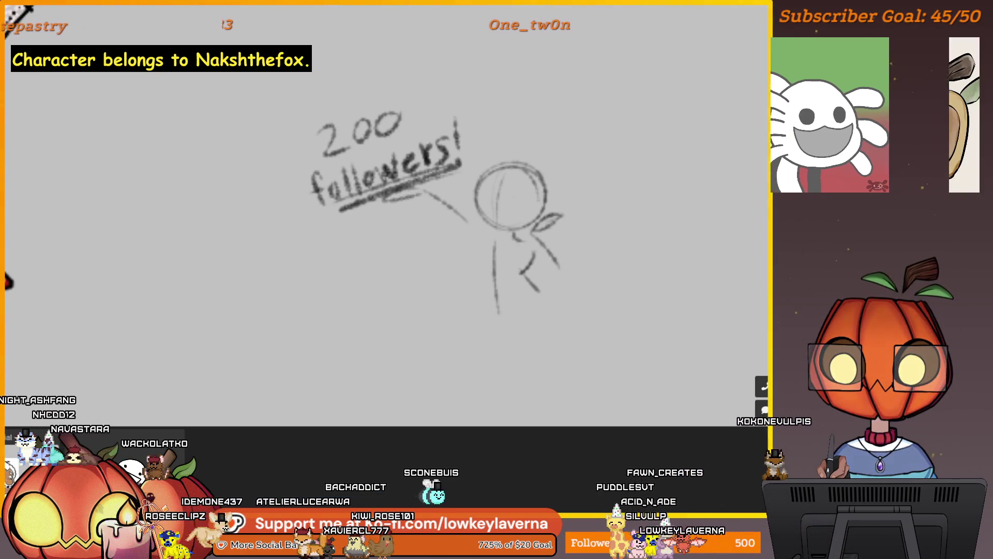
pyautogui.moveTo(445, 195)
pyautogui.mouseDown()
pyautogui.moveTo(459, 197)
pyautogui.moveTo(331, 232)
pyautogui.moveTo(501, 209)
pyautogui.moveTo(598, 168)
pyautogui.moveTo(524, 151)
pyautogui.mouseUp()
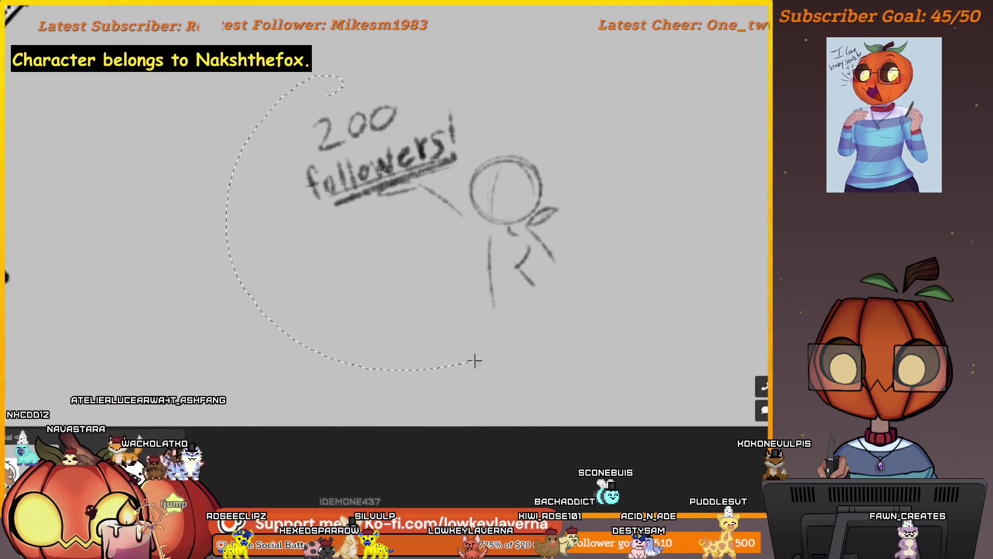
# Lasso the stick figure and caption, scale them up about 1.5 times, and reposition them.
pyautogui.moveTo(432, 369); pyautogui.dragTo(336, 85)
pyautogui.scroll(-2, 498, 207)
pyautogui.hotkey('ctrl', 't')
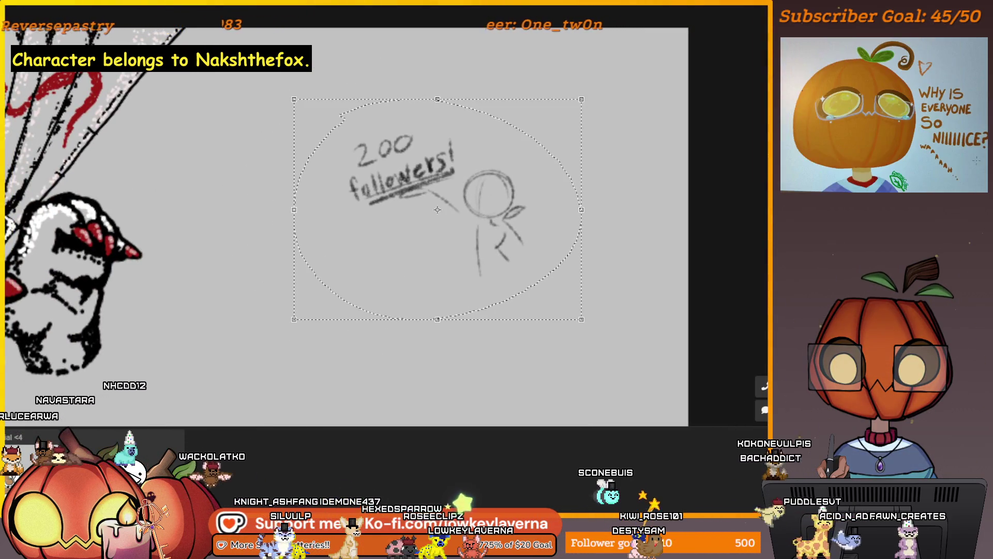
pyautogui.moveTo(294, 319); pyautogui.dragTo(138, 438)
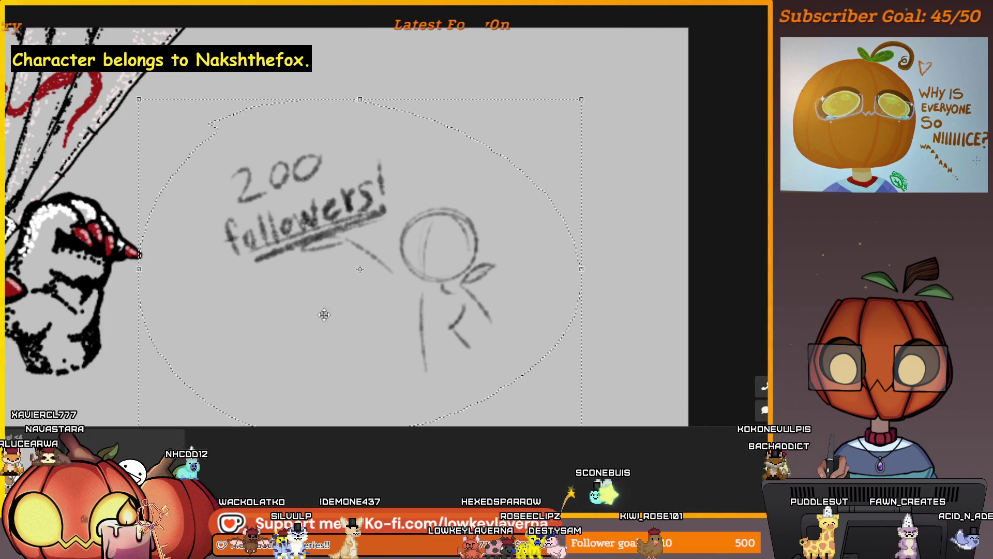
pyautogui.moveTo(207, 392); pyautogui.dragTo(568, 128)
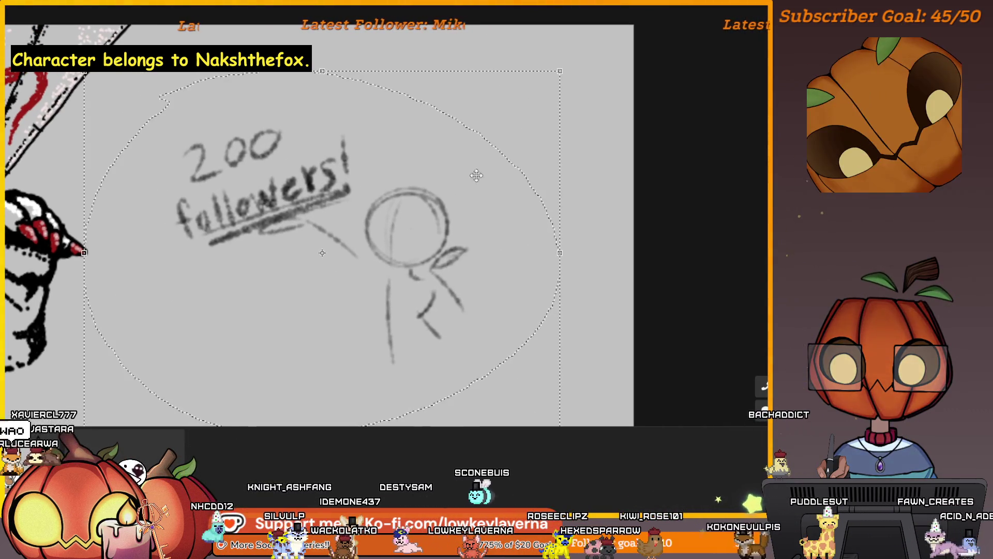
pyautogui.moveTo(488, 162); pyautogui.dragTo(590, 114)
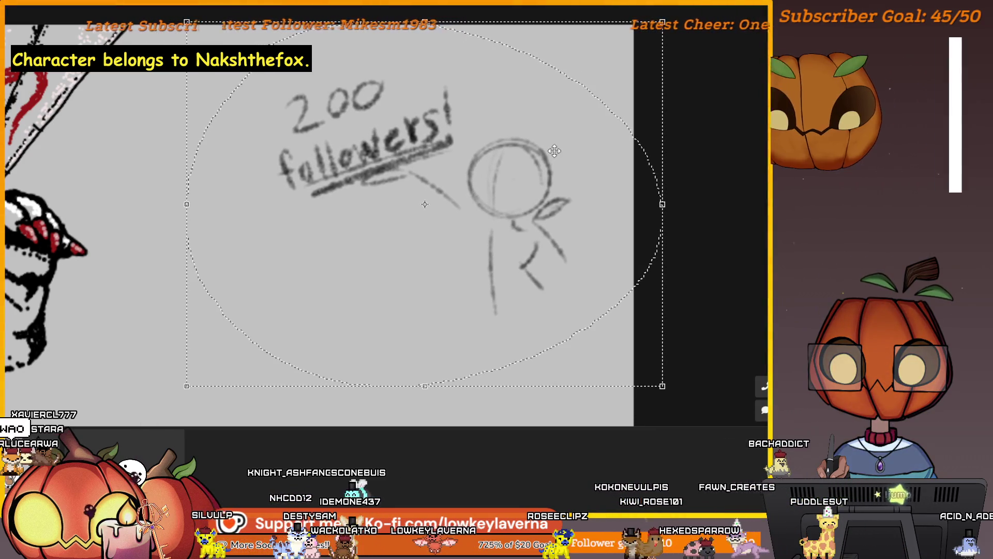
pyautogui.moveTo(187, 386); pyautogui.dragTo(179, 392)
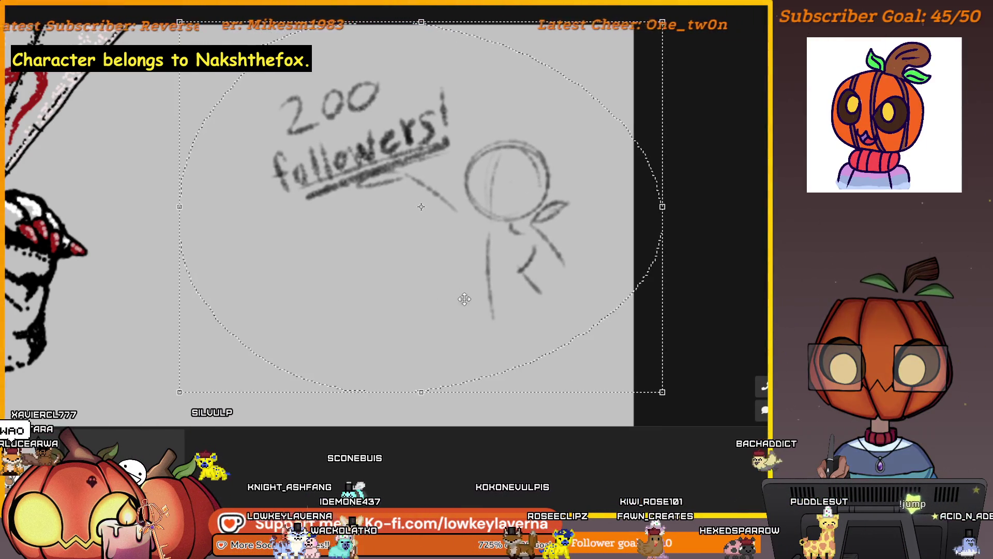
pyautogui.moveTo(465, 298); pyautogui.dragTo(458, 300)
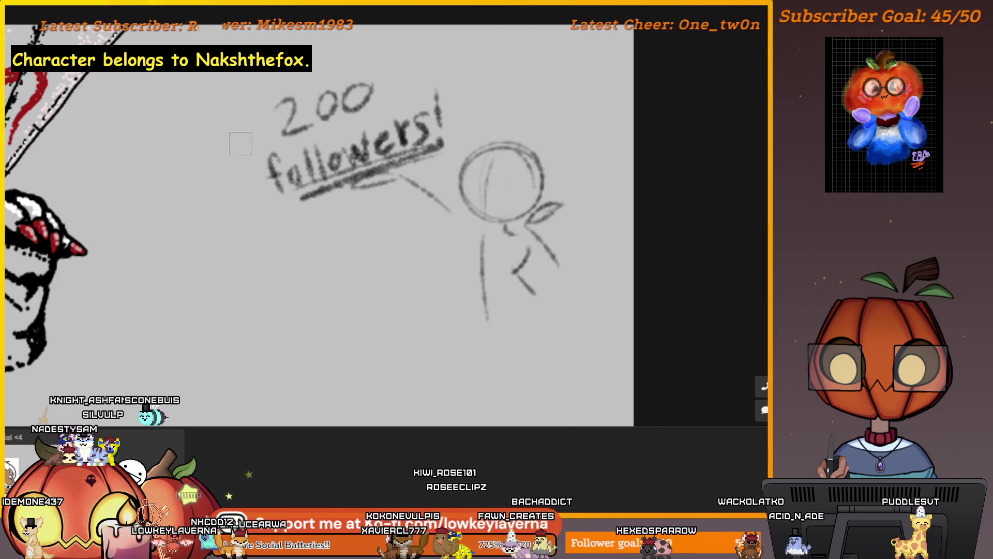
# Extend the figure's leg and body lines downward, discarding a stray angled stroke.
pyautogui.moveTo(231, 196); pyautogui.dragTo(220, 243)
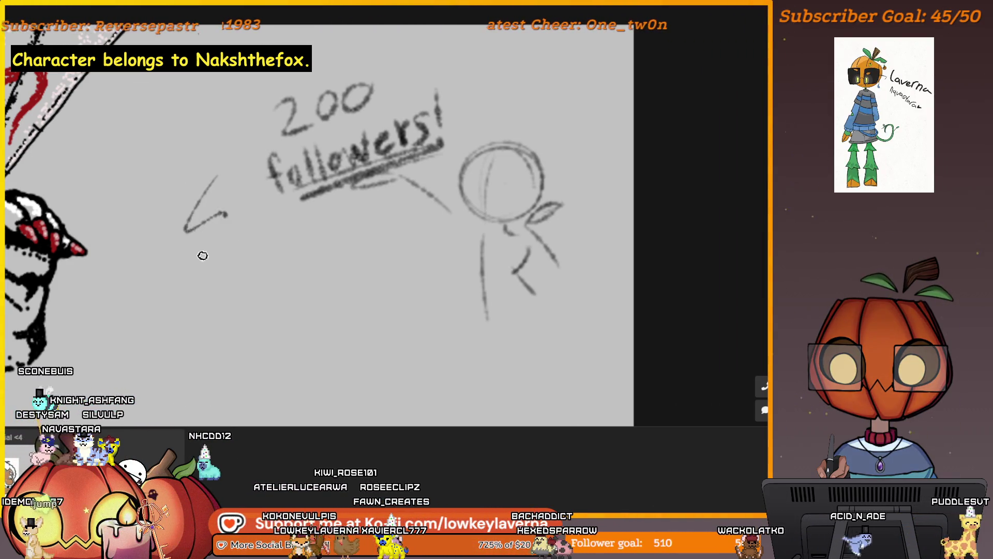
pyautogui.hotkey('ctrl', 'z')
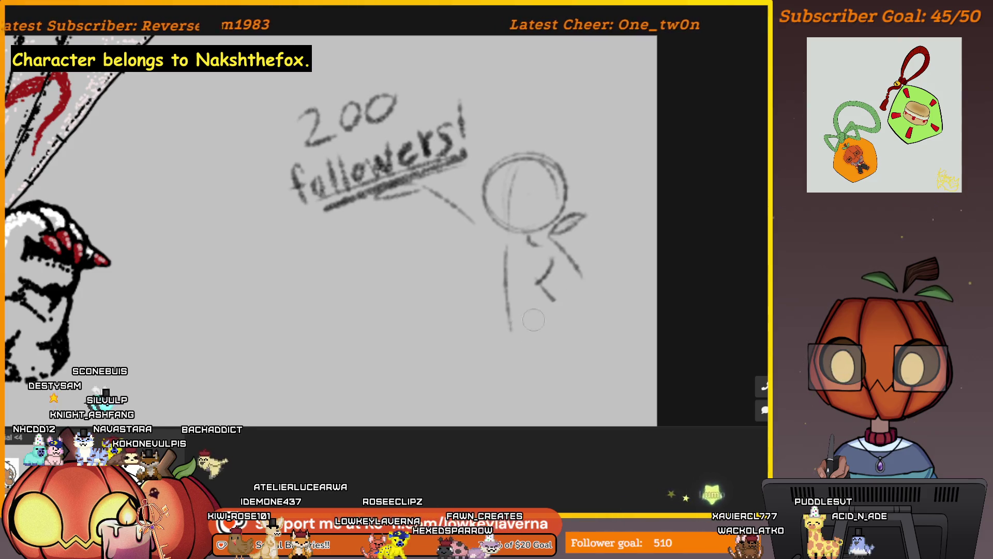
pyautogui.moveTo(539, 282)
pyautogui.mouseDown()
pyautogui.moveTo(559, 305)
pyautogui.moveTo(511, 331)
pyautogui.mouseUp()
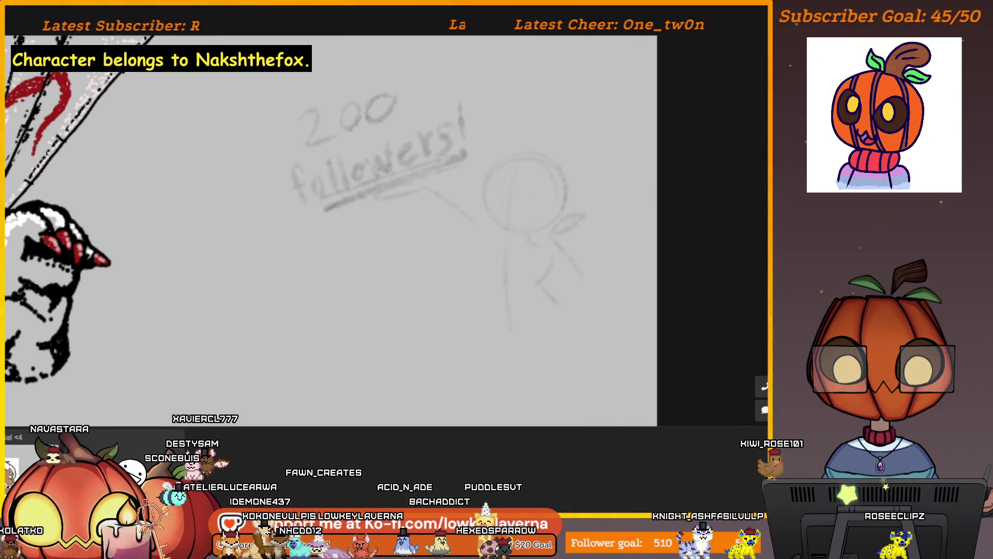
# Zoom into the faded head and test two short dark strokes, undoing both.
pyautogui.scroll(3, 534, 184)
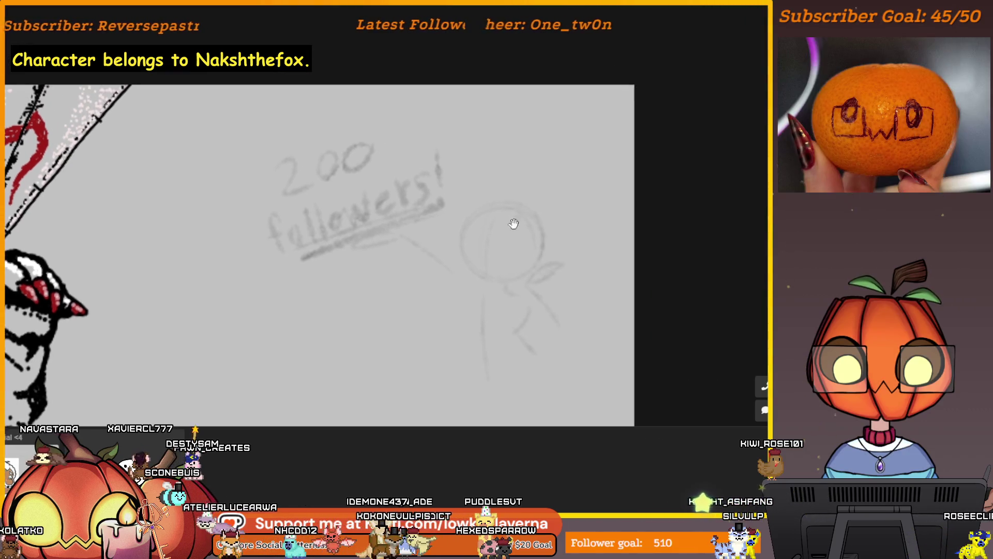
pyautogui.scroll(5, 522, 239)
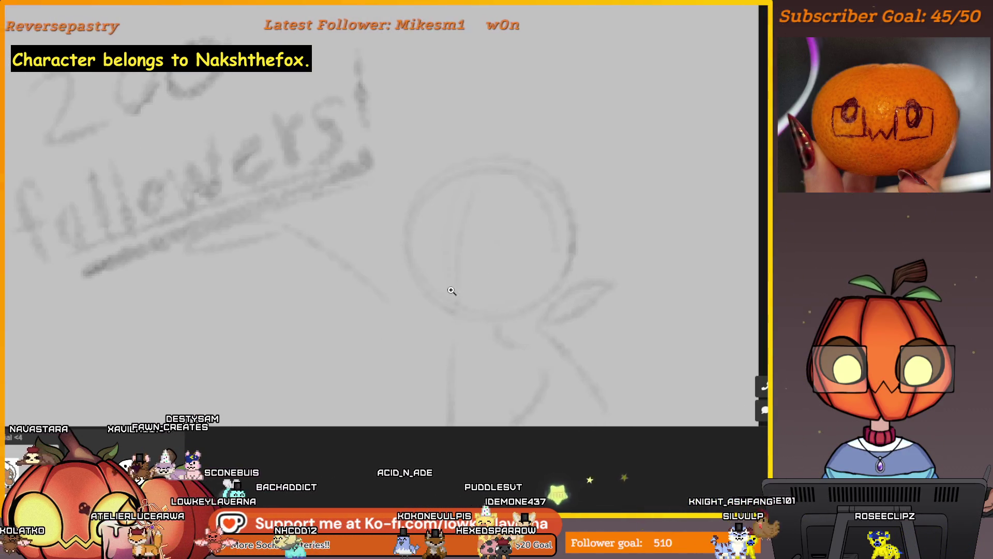
pyautogui.moveTo(434, 252); pyautogui.dragTo(470, 261)
pyautogui.hotkey('ctrl', 'z')
pyautogui.scroll(-3, 492, 232)
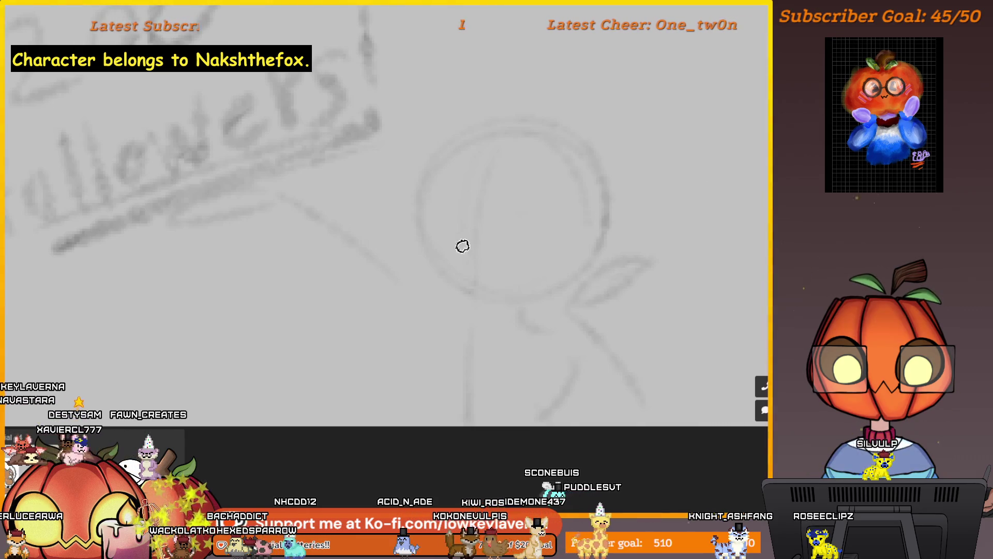
pyautogui.moveTo(449, 251); pyautogui.dragTo(470, 252)
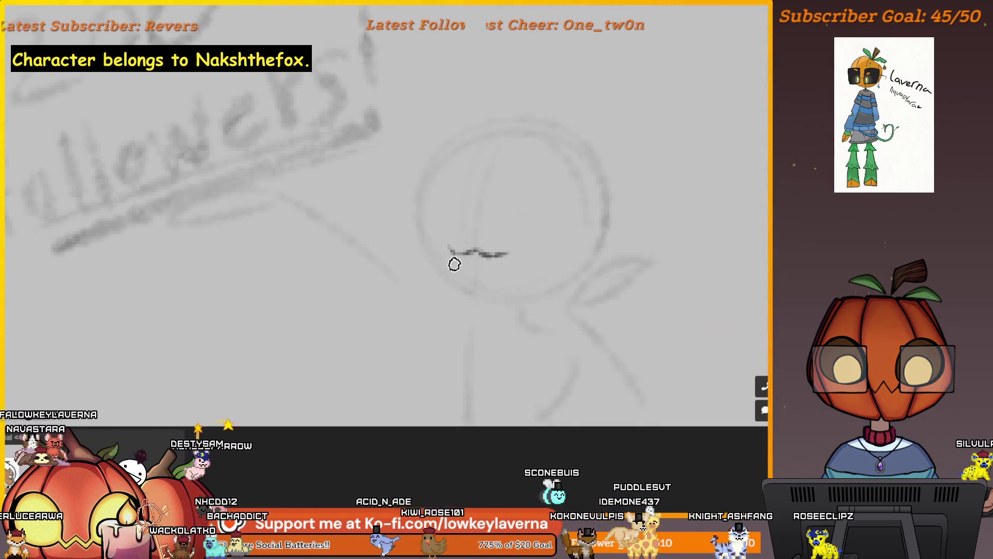
pyautogui.scroll(-3, 450, 262)
pyautogui.hotkey('ctrl', 'z')
# Ink the triangular beak, a curve beneath it and a C-shaped curve along the head's left edge.
pyautogui.moveTo(470, 170)
pyautogui.mouseDown()
pyautogui.moveTo(443, 178)
pyautogui.moveTo(458, 212)
pyautogui.moveTo(476, 215)
pyautogui.mouseUp()
pyautogui.hotkey('ctrl', 'z')
pyautogui.moveTo(501, 167)
pyautogui.mouseDown()
pyautogui.moveTo(506, 177)
pyautogui.moveTo(484, 187)
pyautogui.mouseUp()
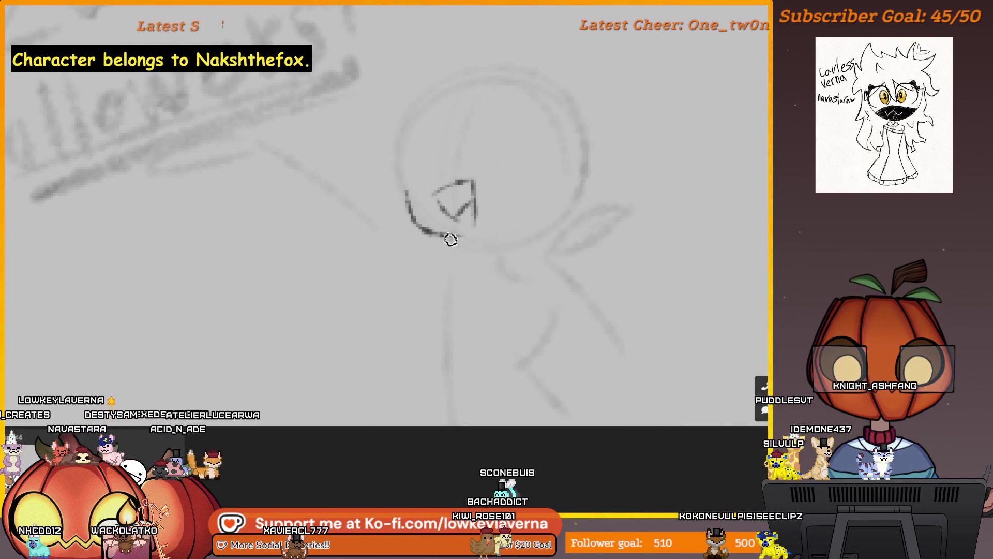
pyautogui.moveTo(414, 195)
pyautogui.mouseDown()
pyautogui.moveTo(468, 234)
pyautogui.moveTo(474, 262)
pyautogui.mouseUp()
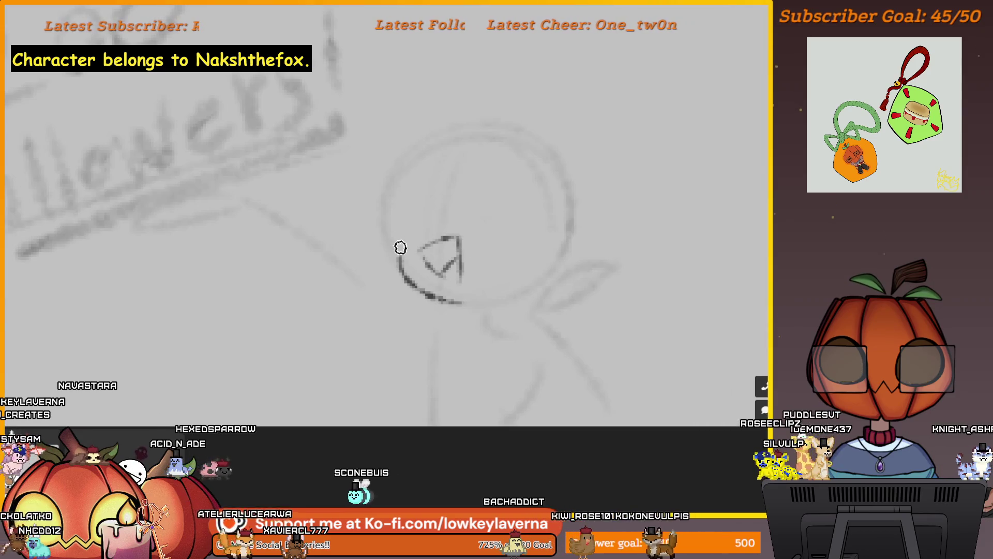
pyautogui.moveTo(450, 140); pyautogui.dragTo(437, 132)
pyautogui.moveTo(384, 174); pyautogui.dragTo(379, 236)
pyautogui.hotkey('ctrl', 'z')
pyautogui.moveTo(383, 195); pyautogui.dragTo(384, 227)
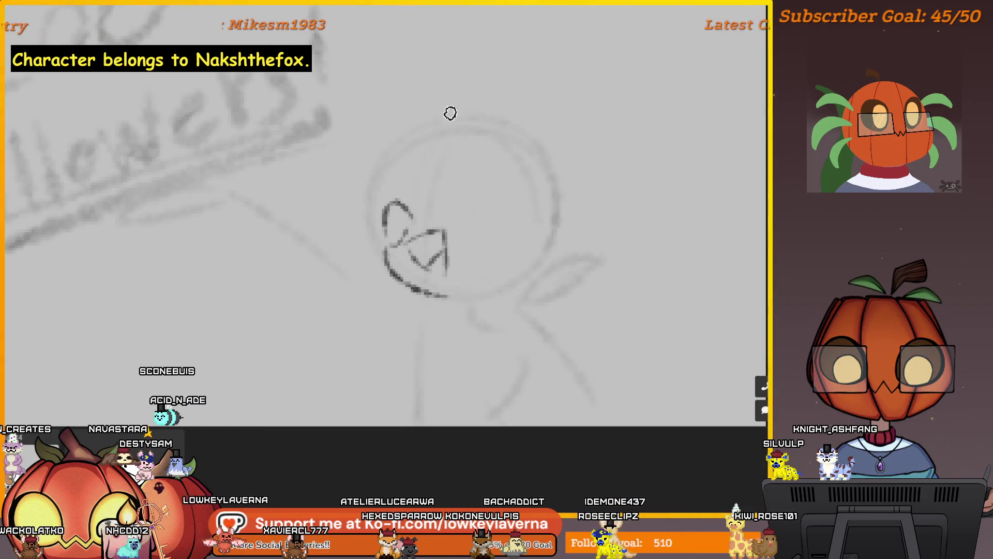
pyautogui.scroll(-1, 453, 103)
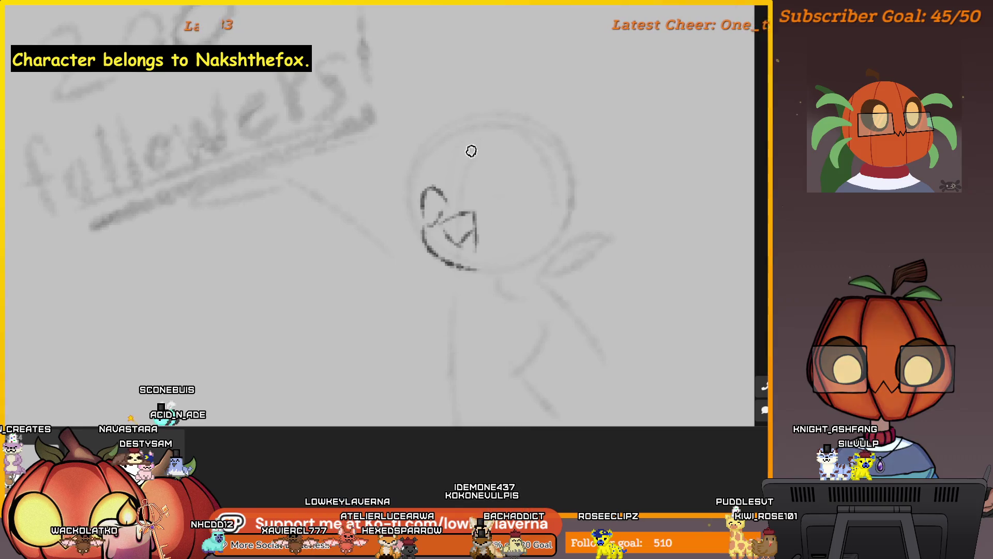
pyautogui.scroll(-2, 469, 154)
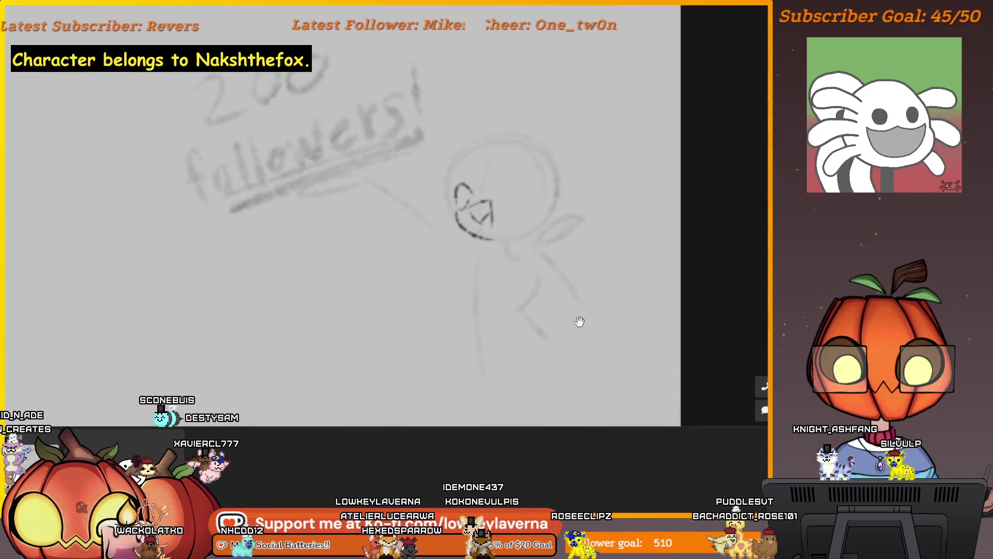
pyautogui.scroll(1, 517, 321)
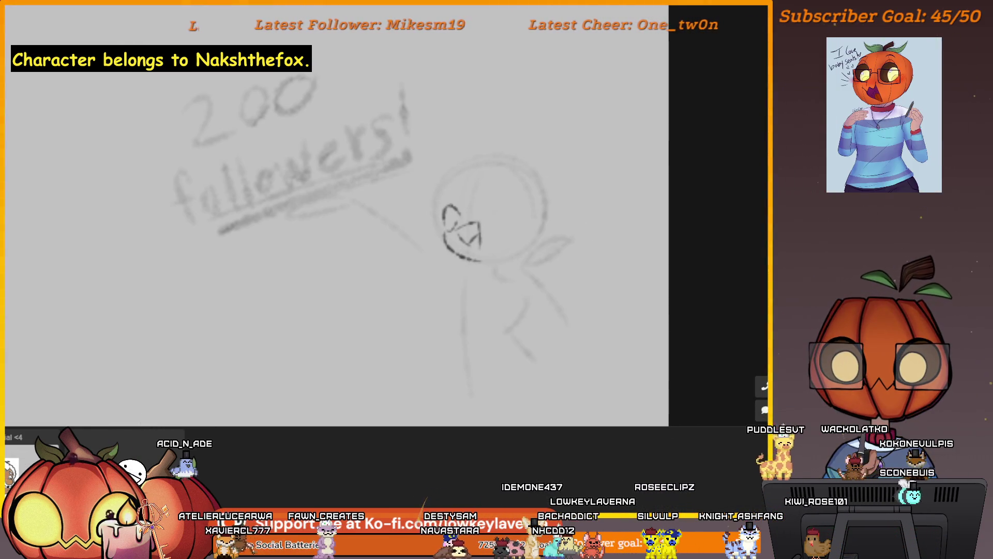
pyautogui.press('m')
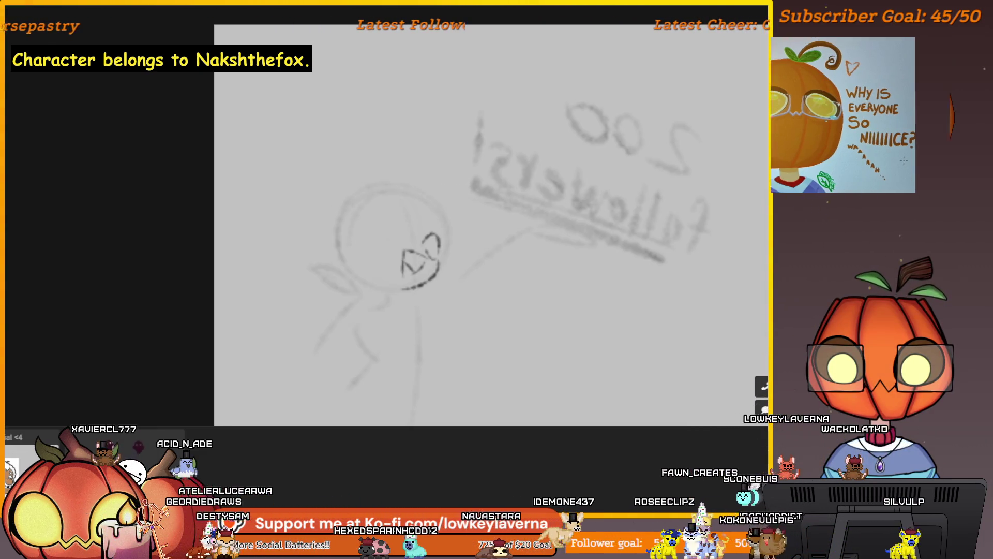
# Draw two pointed ears on the head, trying and discarding a closed-eye stroke twice.
pyautogui.moveTo(348, 217)
pyautogui.mouseDown()
pyautogui.moveTo(368, 155)
pyautogui.moveTo(387, 199)
pyautogui.moveTo(444, 155)
pyautogui.mouseUp()
pyautogui.moveTo(450, 214); pyautogui.dragTo(445, 164)
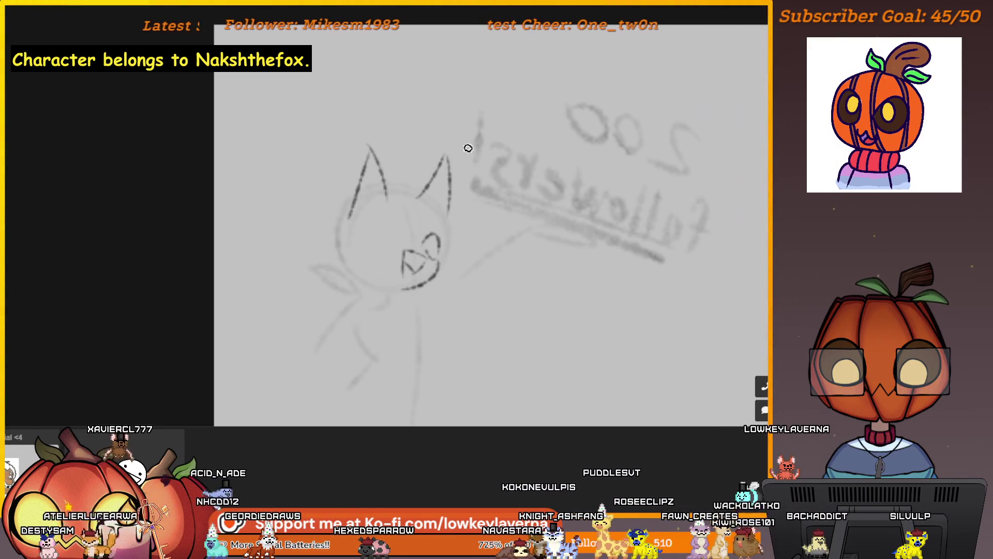
pyautogui.moveTo(454, 234); pyautogui.dragTo(469, 215)
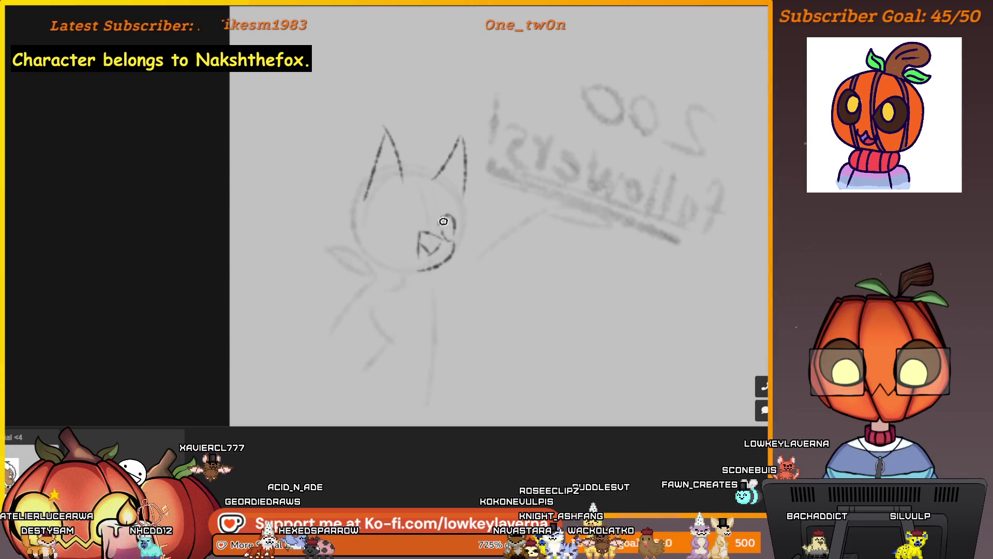
pyautogui.moveTo(382, 232); pyautogui.dragTo(411, 228)
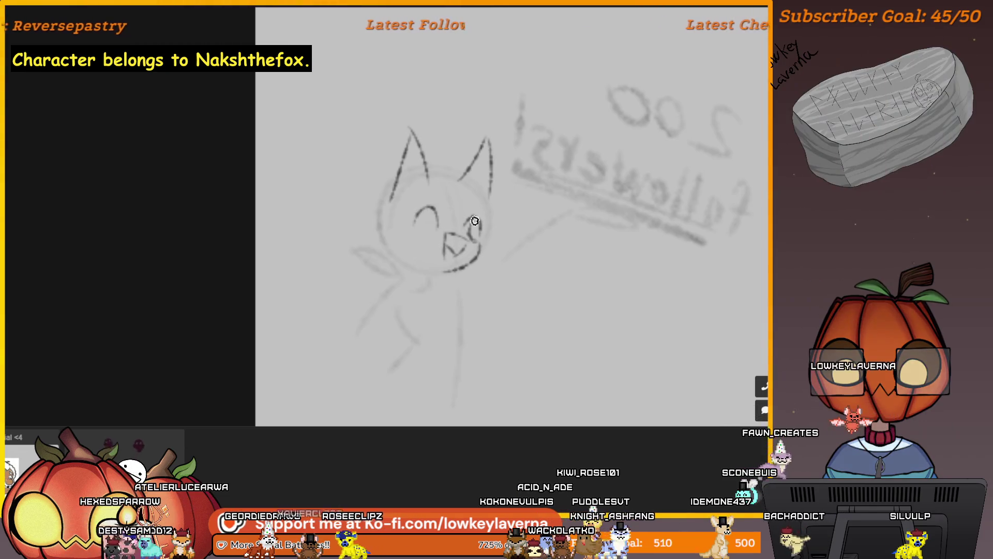
pyautogui.hotkey('ctrl', 'z')
pyautogui.moveTo(439, 222); pyautogui.dragTo(408, 228)
pyautogui.hotkey('ctrl', 'z')
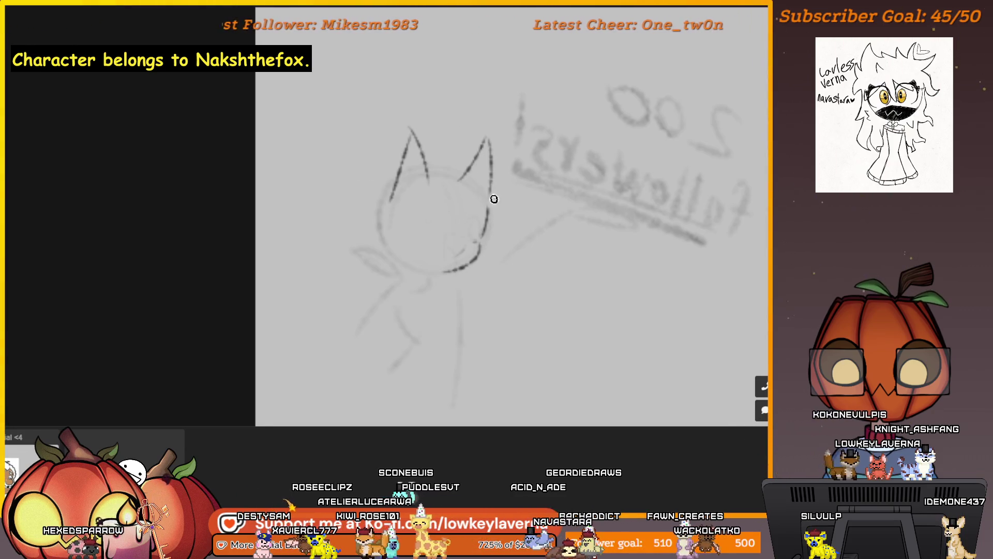
# Draw a hair strand inside the head and extend the head's left outline downward.
pyautogui.moveTo(490, 199); pyautogui.dragTo(491, 207)
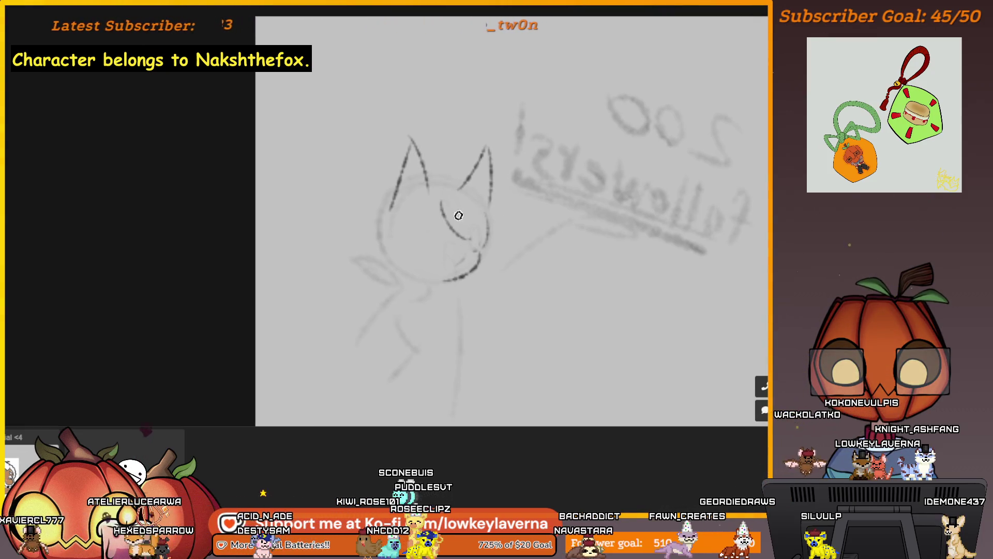
pyautogui.moveTo(355, 169); pyautogui.dragTo(380, 161)
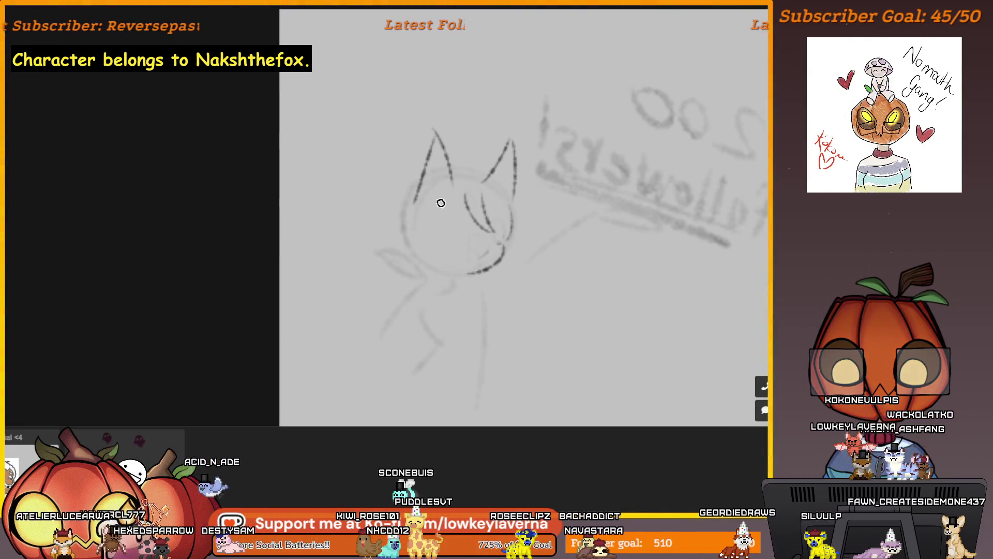
pyautogui.moveTo(454, 206)
pyautogui.mouseDown()
pyautogui.moveTo(434, 219)
pyautogui.moveTo(409, 215)
pyautogui.moveTo(411, 249)
pyautogui.mouseUp()
pyautogui.moveTo(408, 212); pyautogui.dragTo(413, 289)
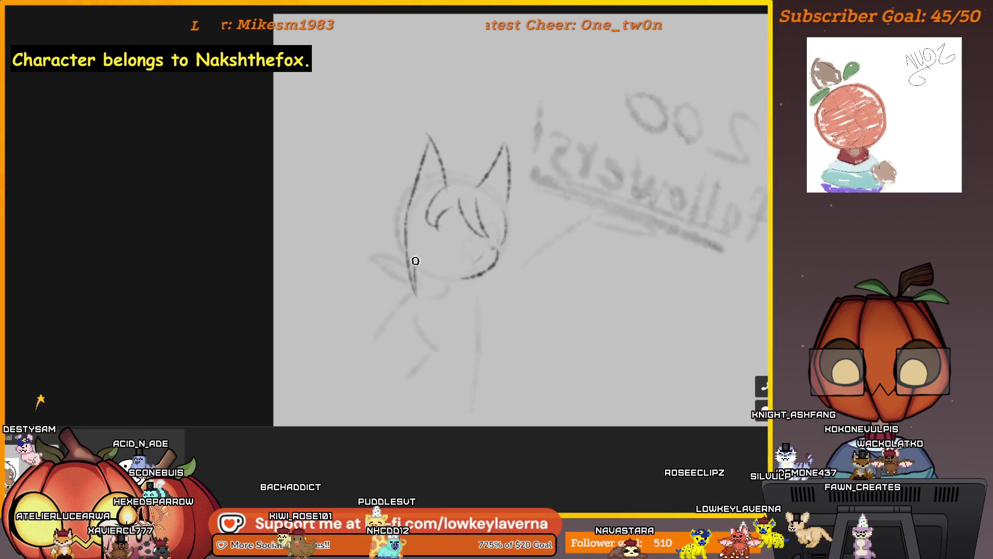
# Add a fluffy tuft on the head's left side and a small fluff stroke at the right cheek.
pyautogui.moveTo(468, 170)
pyautogui.mouseDown()
pyautogui.moveTo(514, 255)
pyautogui.moveTo(496, 207)
pyautogui.mouseUp()
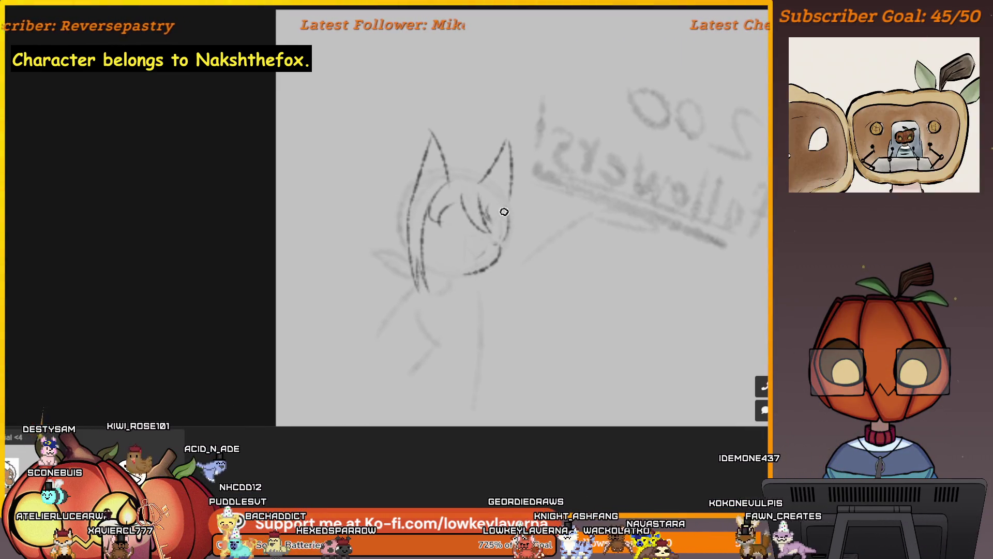
pyautogui.moveTo(511, 257); pyautogui.dragTo(516, 249)
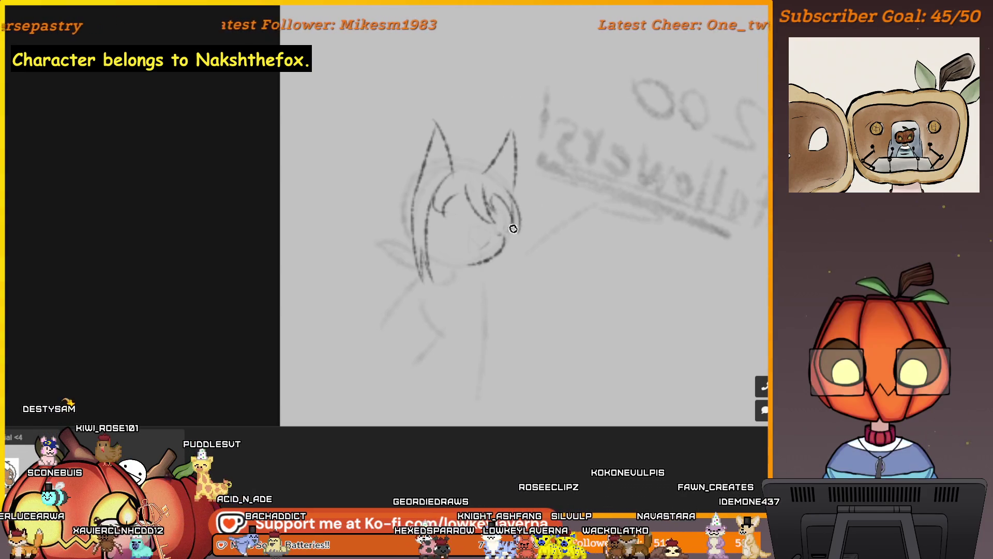
pyautogui.moveTo(450, 258); pyautogui.dragTo(482, 256)
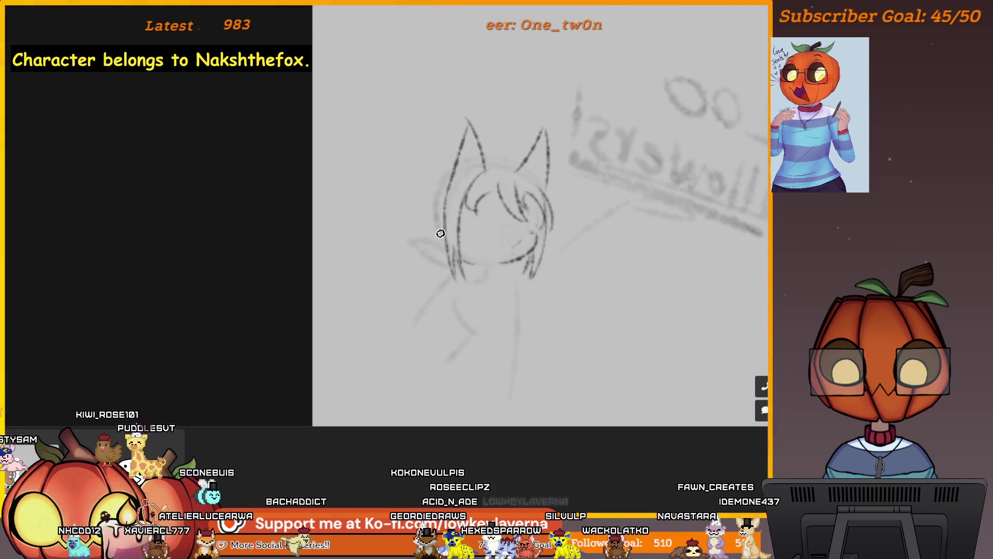
pyautogui.moveTo(443, 240); pyautogui.dragTo(396, 232)
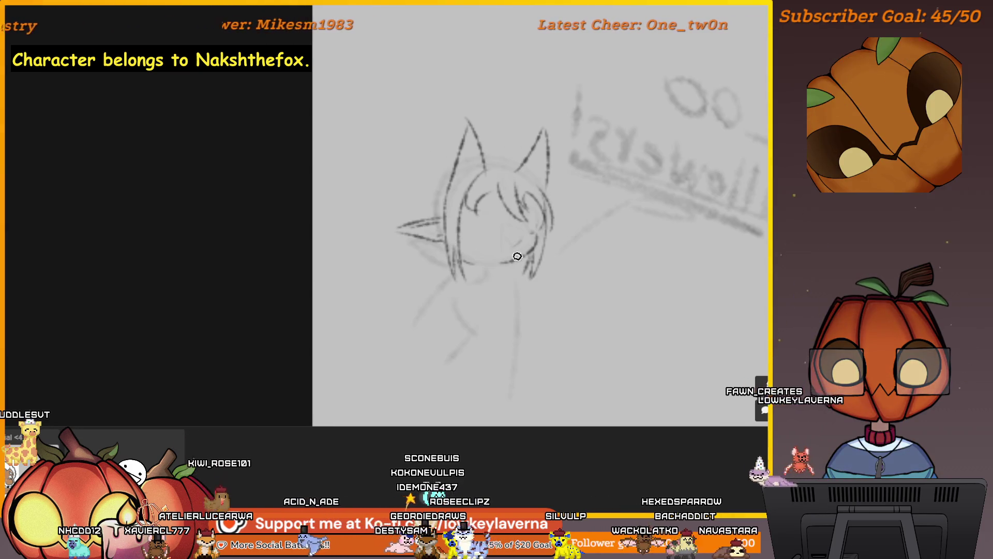
pyautogui.moveTo(497, 275); pyautogui.dragTo(476, 277)
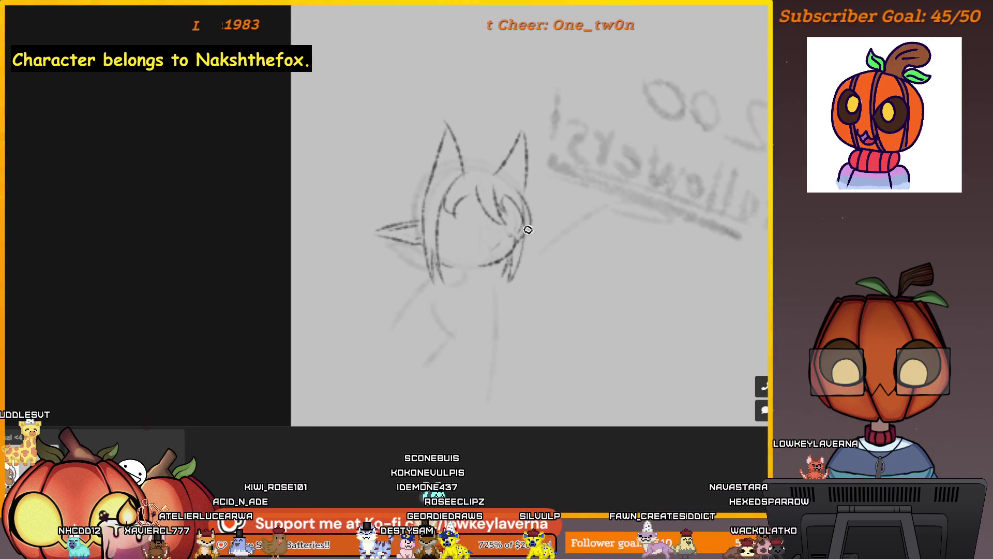
pyautogui.moveTo(528, 231); pyautogui.dragTo(537, 234)
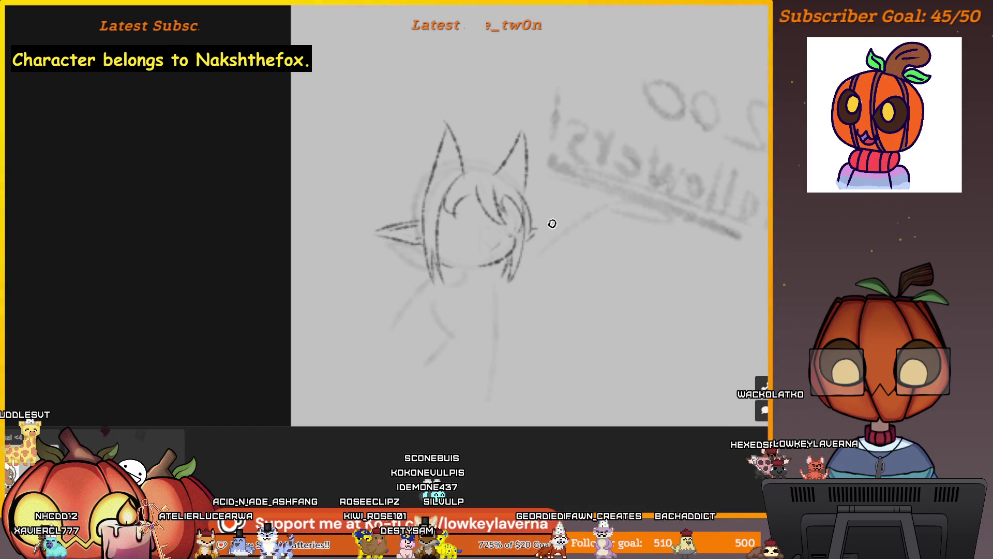
pyautogui.moveTo(343, 169); pyautogui.dragTo(352, 169)
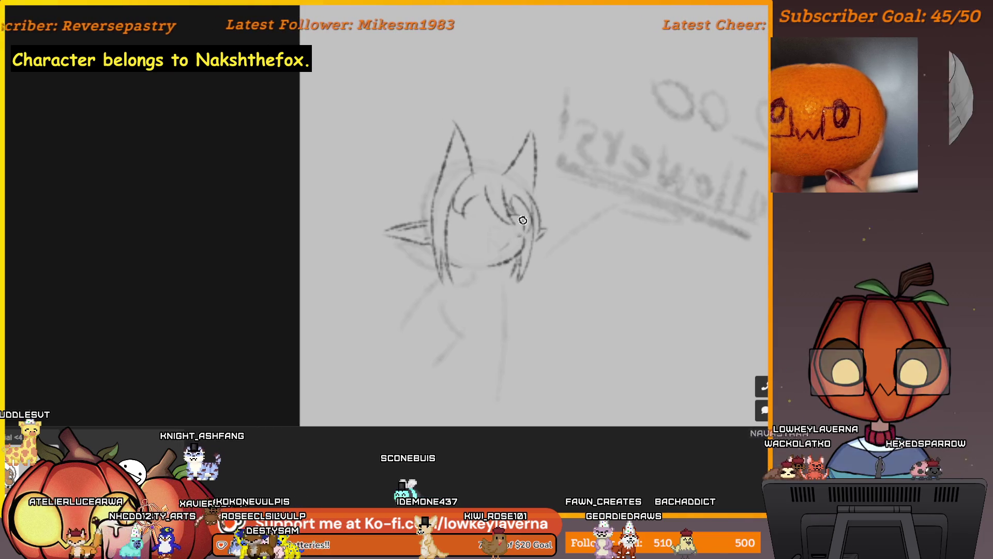
pyautogui.moveTo(578, 182)
pyautogui.mouseDown()
pyautogui.moveTo(557, 197)
pyautogui.moveTo(555, 171)
pyautogui.mouseUp()
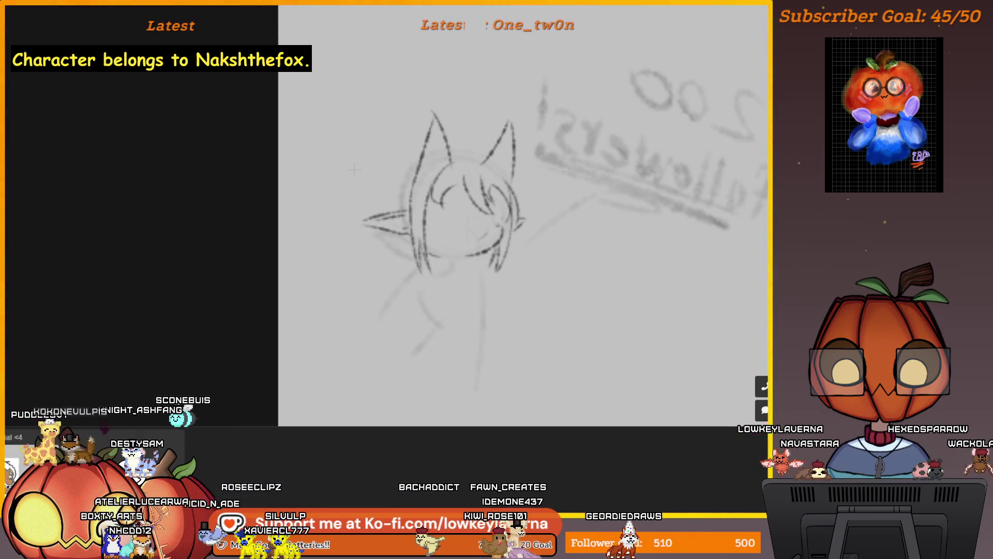
# Lasso the chin strokes, nudge them down and right, deselect, and redraw the chin as a darker curve.
pyautogui.moveTo(468, 243); pyautogui.dragTo(481, 263)
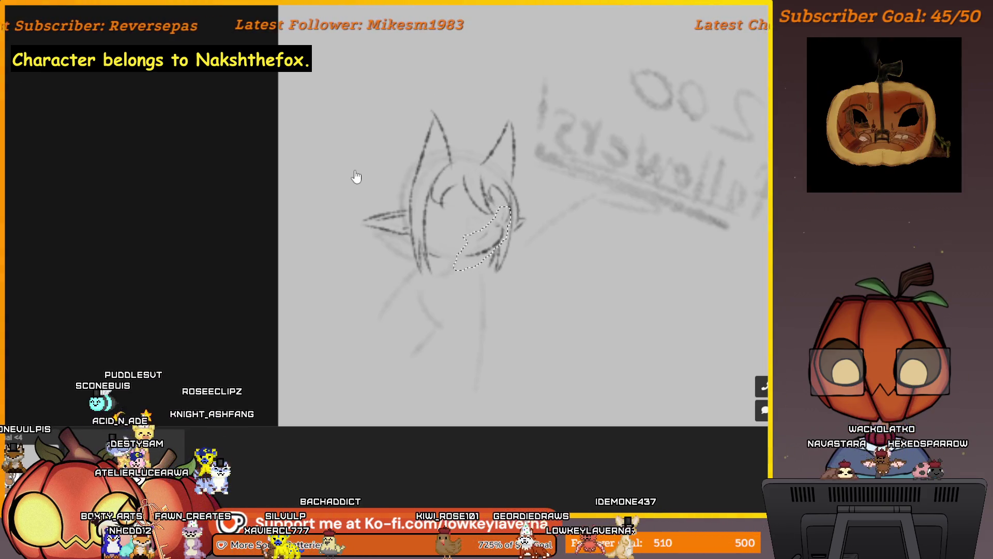
pyautogui.moveTo(485, 230); pyautogui.dragTo(509, 248)
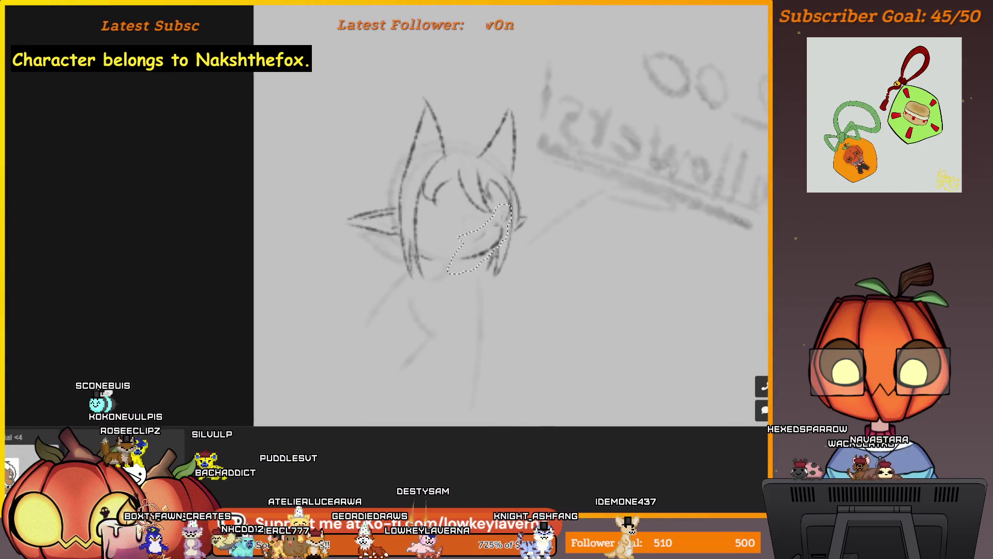
pyautogui.scroll(1, 508, 222)
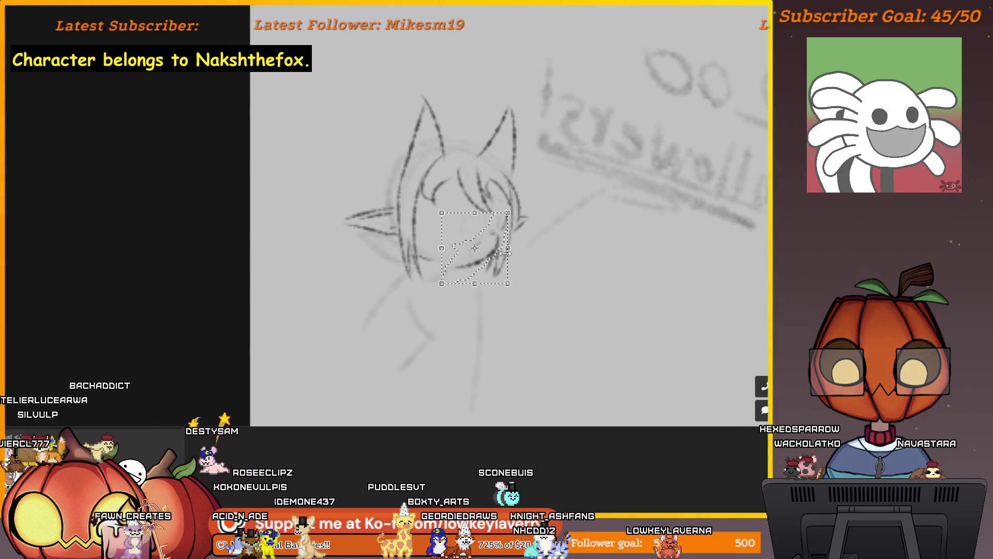
pyautogui.moveTo(506, 250); pyautogui.dragTo(509, 252)
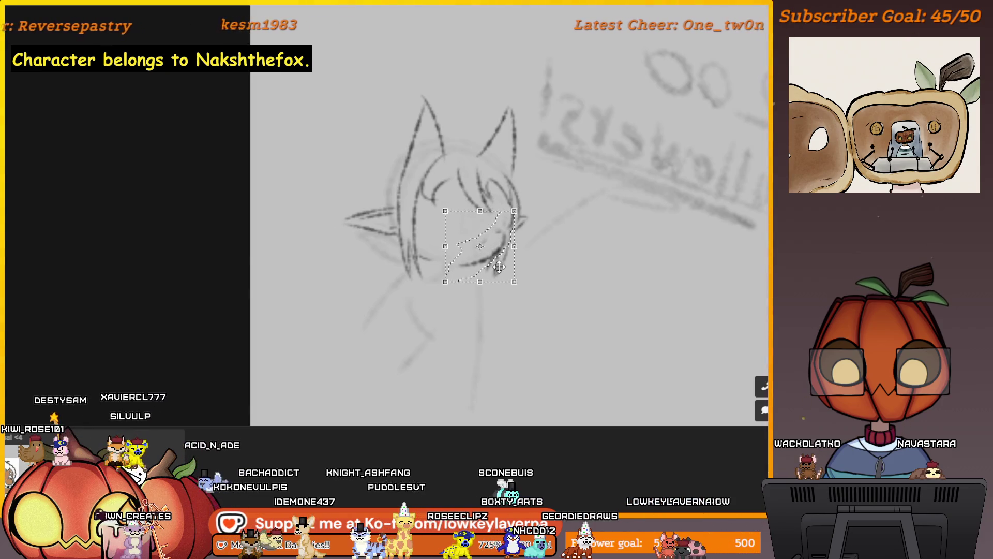
pyautogui.moveTo(500, 270); pyautogui.dragTo(503, 268)
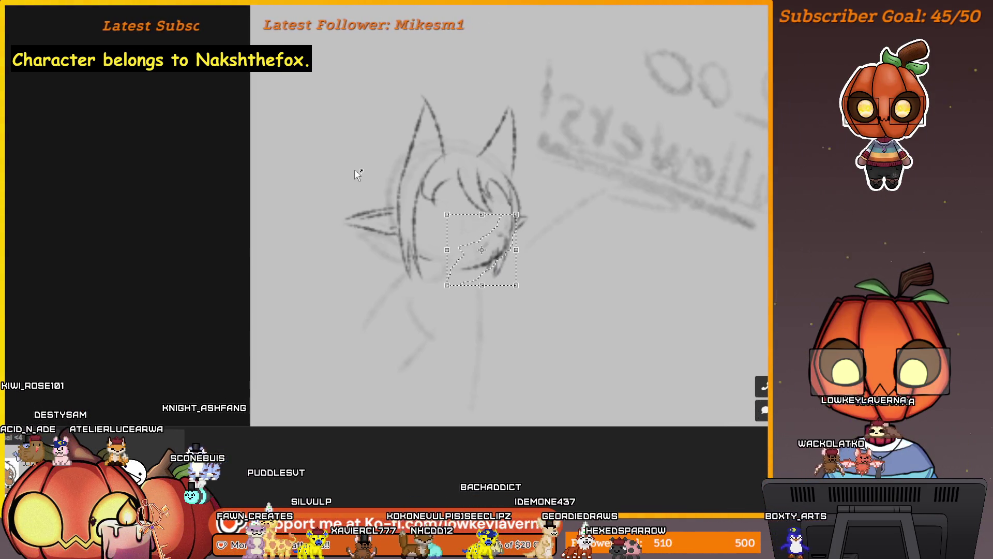
pyautogui.hotkey('ctrl', 'd')
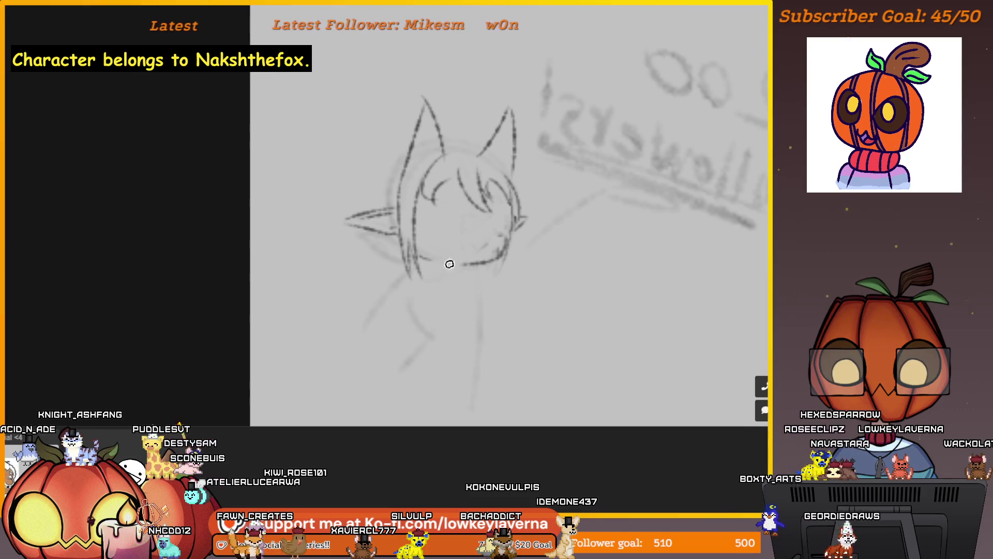
pyautogui.moveTo(471, 263); pyautogui.dragTo(507, 241)
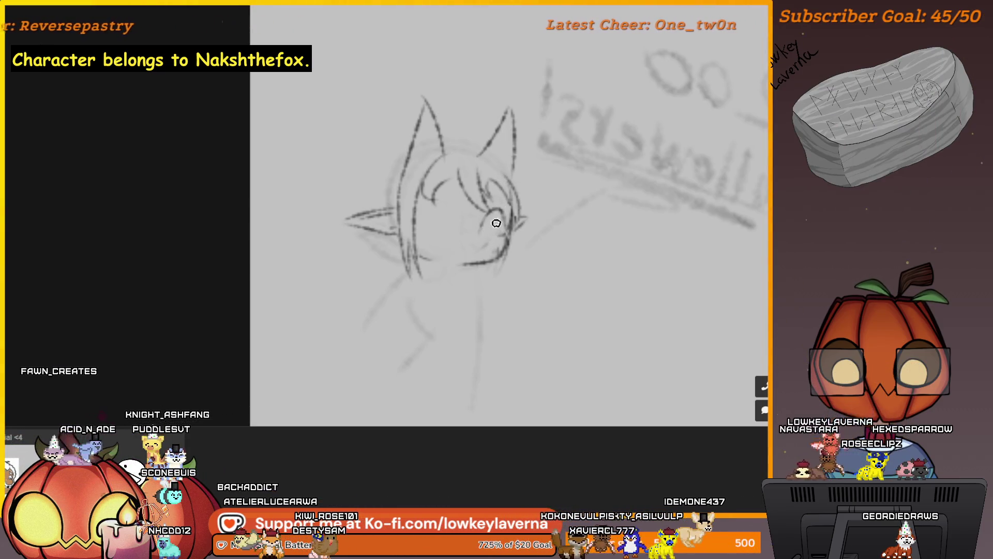
# Redraw a round eye on the face after two undone attempts, and unmirror the view.
pyautogui.moveTo(458, 225)
pyautogui.mouseDown()
pyautogui.moveTo(471, 224)
pyautogui.moveTo(465, 215)
pyautogui.mouseUp()
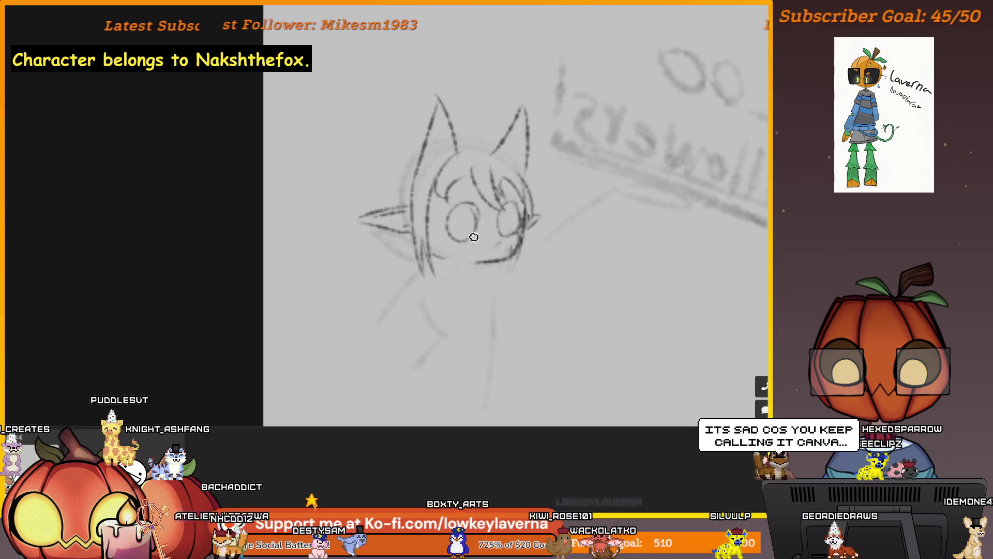
pyautogui.hotkey('ctrl', 'z')
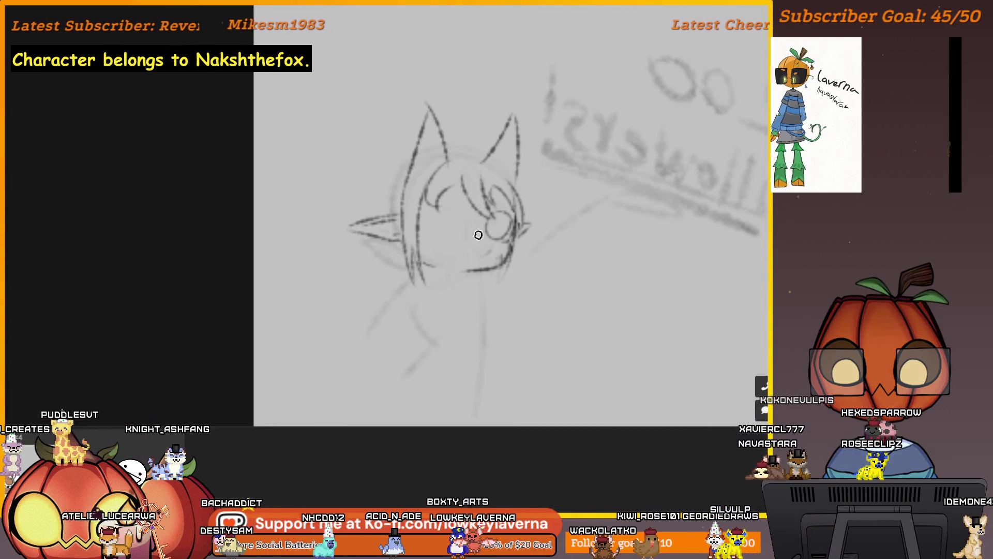
pyautogui.moveTo(450, 226); pyautogui.dragTo(451, 220)
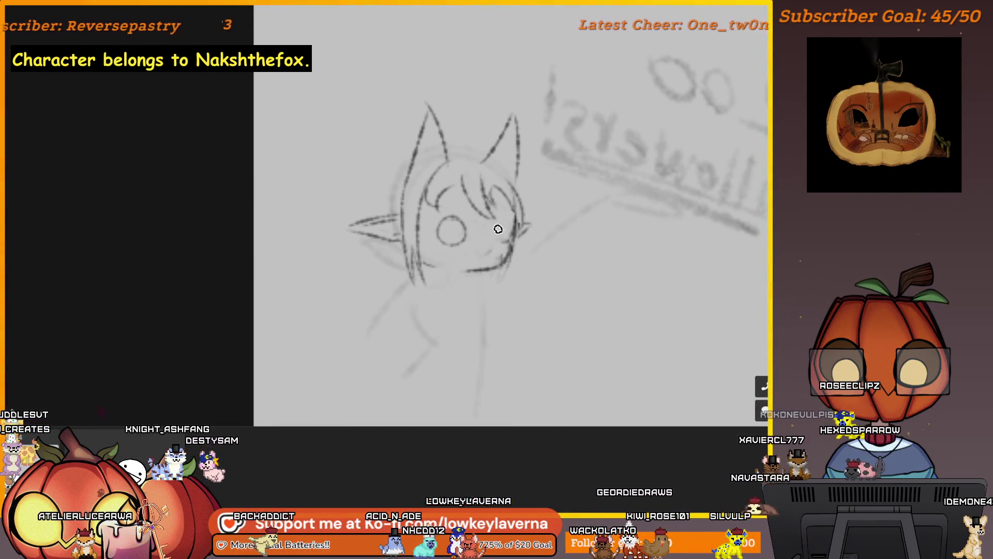
pyautogui.hotkey('ctrl', 'z')
pyautogui.moveTo(467, 230); pyautogui.dragTo(455, 232)
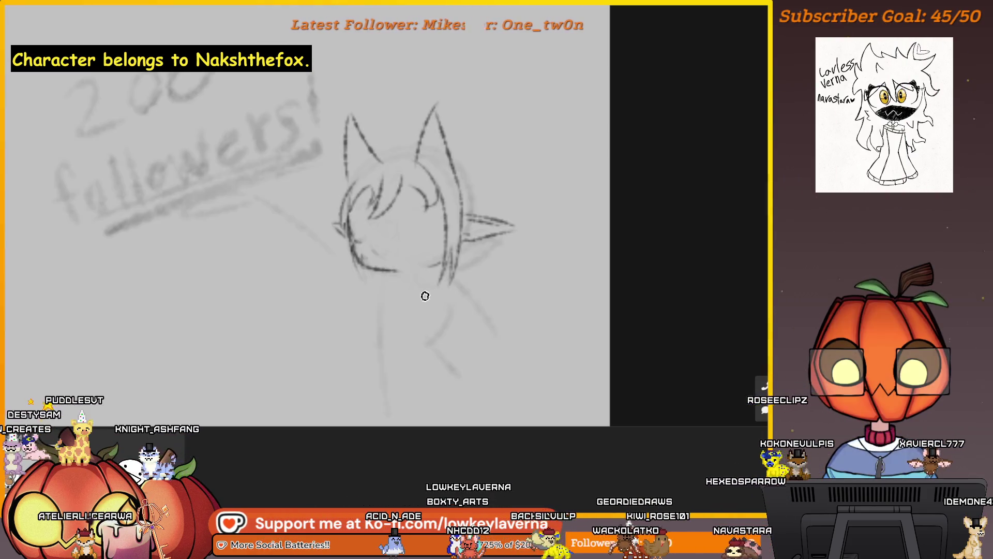
pyautogui.press('m')
# Add small detail strokes inside the fox's eyes.
pyautogui.moveTo(383, 231); pyautogui.dragTo(388, 256)
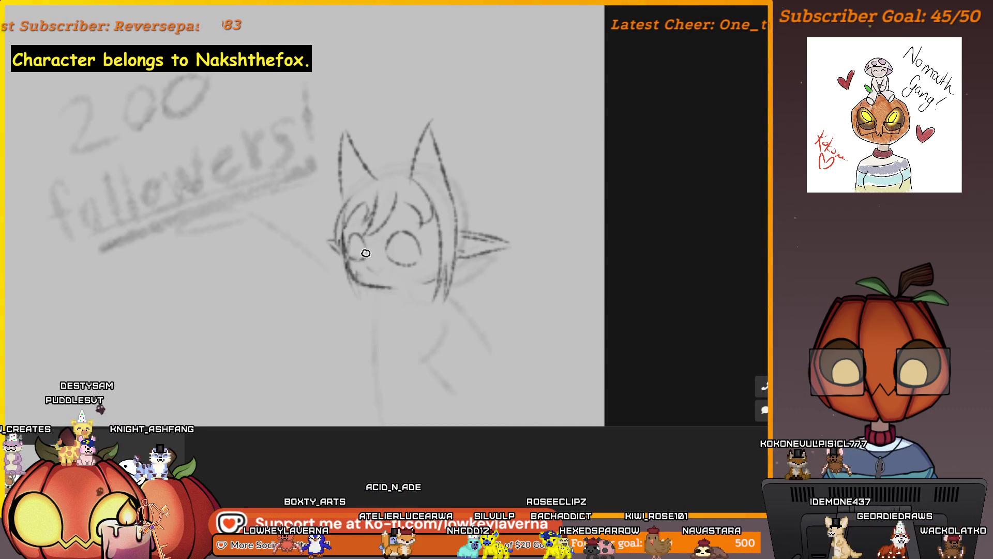
pyautogui.moveTo(384, 259); pyautogui.dragTo(380, 235)
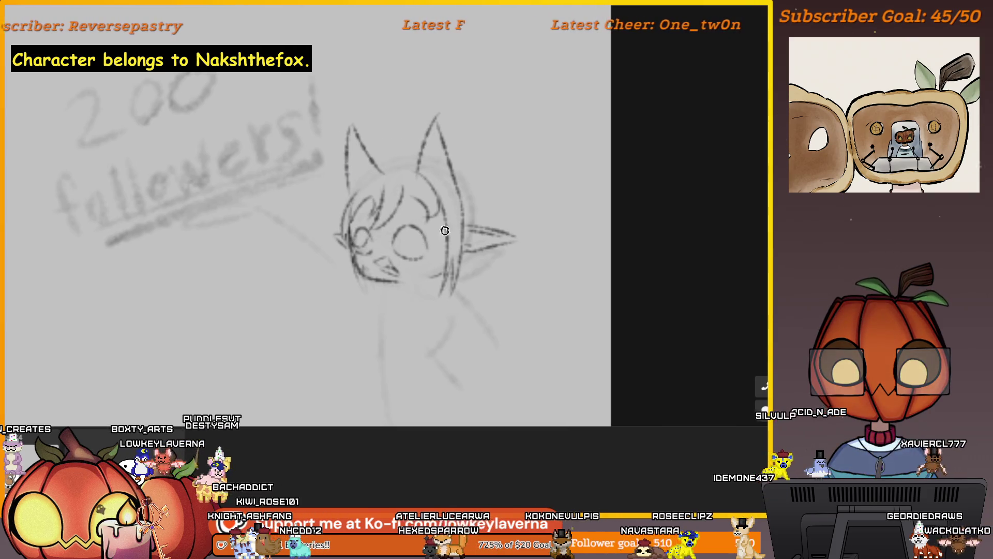
pyautogui.moveTo(397, 245); pyautogui.dragTo(392, 224)
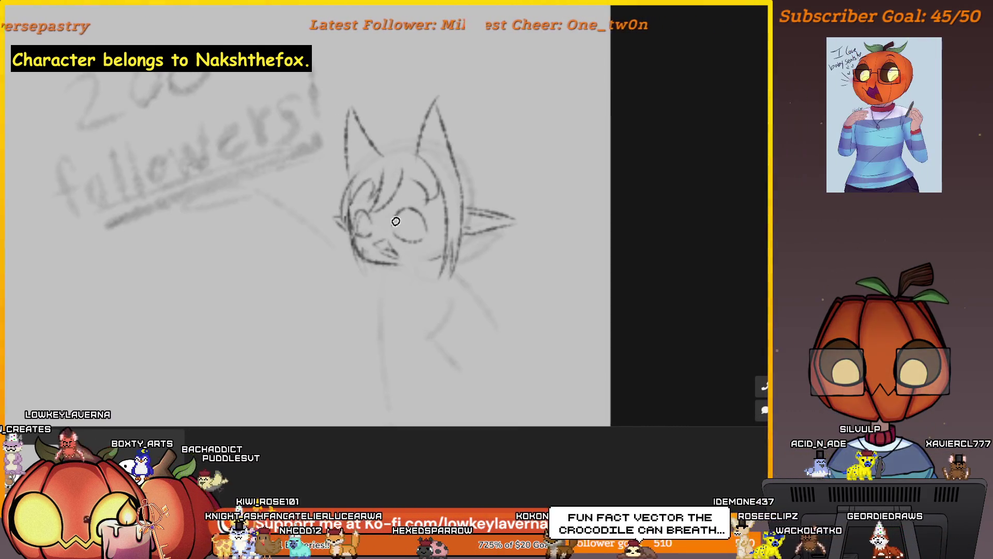
pyautogui.moveTo(411, 213); pyautogui.dragTo(399, 195)
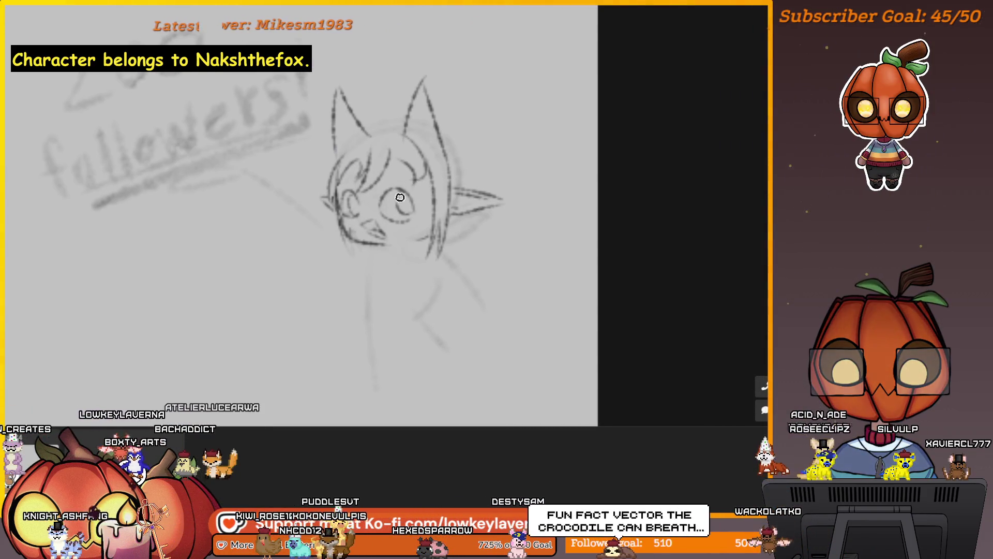
pyautogui.moveTo(397, 216); pyautogui.dragTo(403, 188)
pyautogui.moveTo(454, 266)
pyautogui.mouseDown()
pyautogui.moveTo(425, 199)
pyautogui.moveTo(394, 217)
pyautogui.moveTo(383, 243)
pyautogui.moveTo(450, 218)
pyautogui.mouseUp()
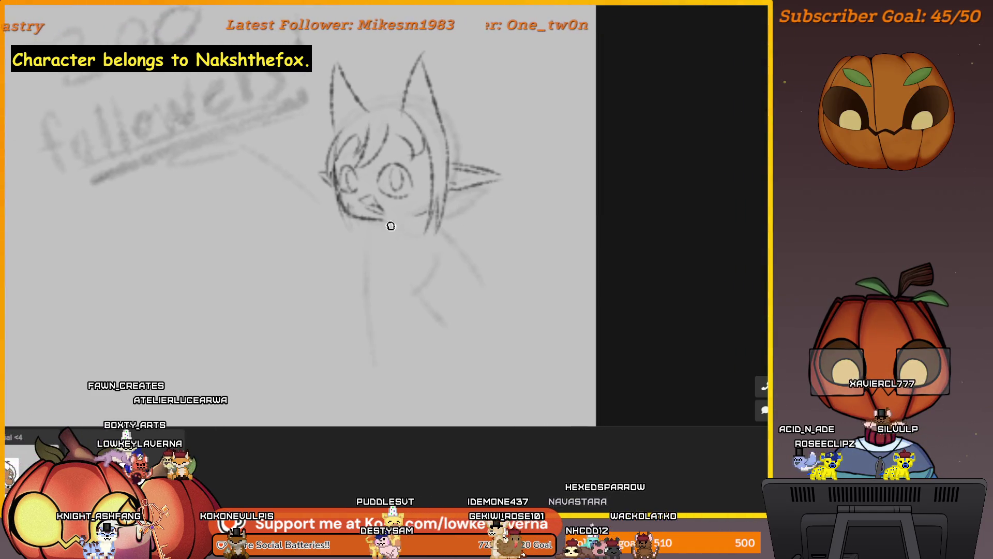
pyautogui.moveTo(390, 226); pyautogui.dragTo(382, 235)
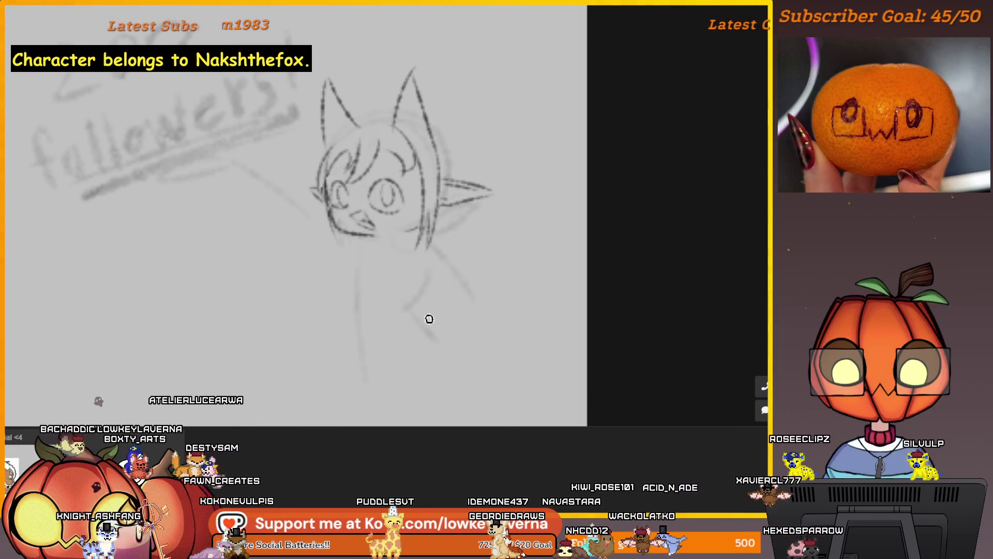
# Enlarge the brush and extend the fox's neck line downward.
pyautogui.press('e')
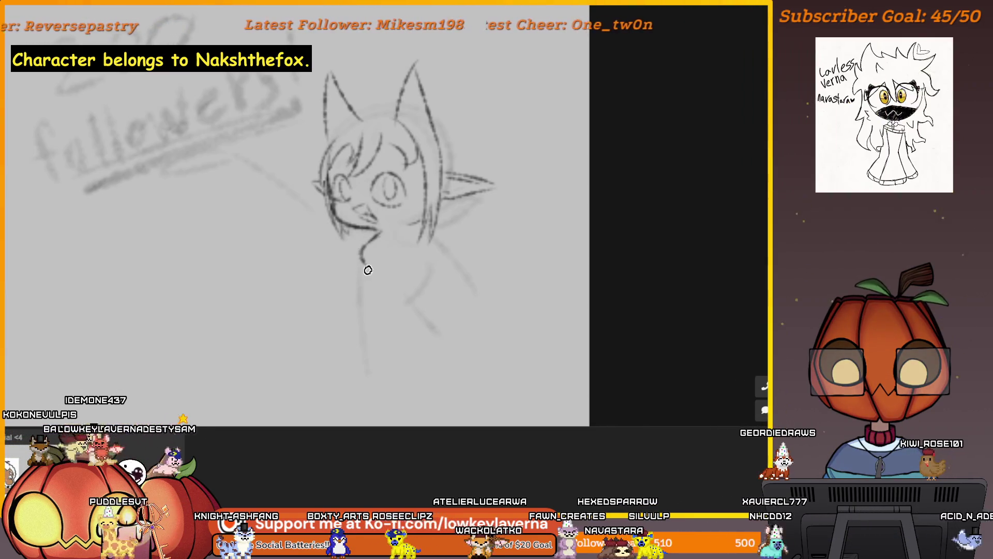
pyautogui.moveTo(369, 271); pyautogui.dragTo(368, 288)
pyautogui.moveTo(425, 273)
pyautogui.mouseDown()
pyautogui.moveTo(393, 275)
pyautogui.moveTo(416, 249)
pyautogui.mouseUp()
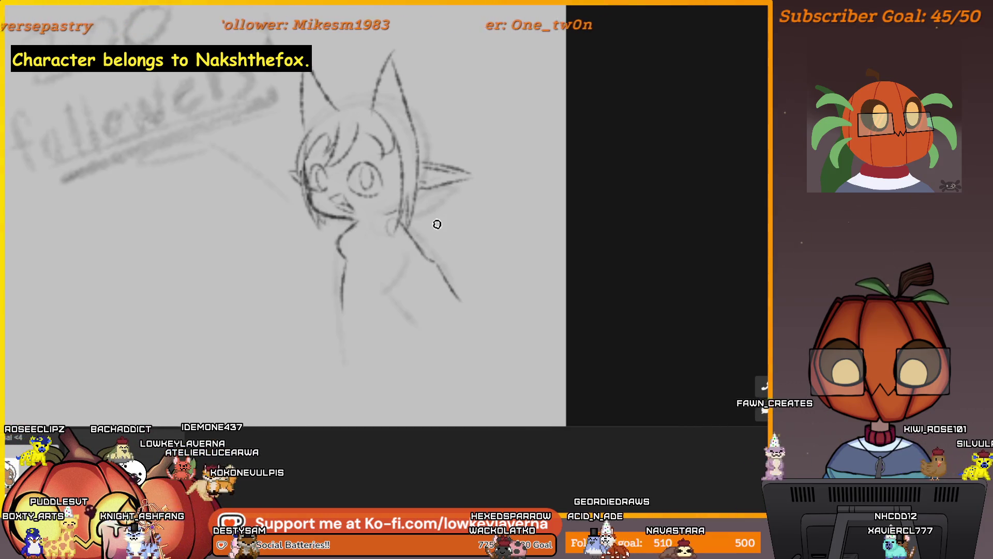
# Flip the canvas horizontally and sketch the hand at the arm's tip.
pyautogui.press('h')
pyautogui.moveTo(516, 243)
pyautogui.mouseDown()
pyautogui.moveTo(420, 248)
pyautogui.moveTo(375, 288)
pyautogui.mouseUp()
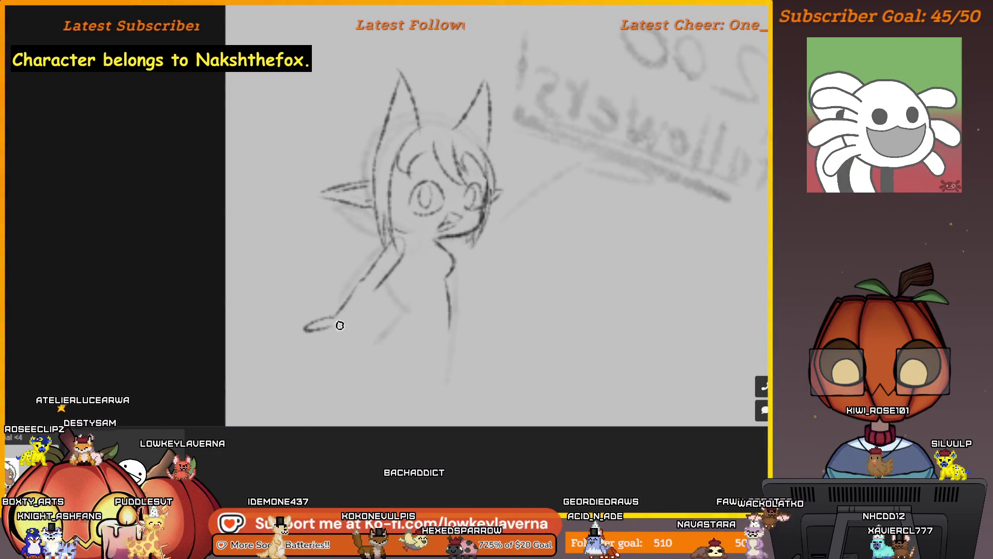
pyautogui.moveTo(342, 327); pyautogui.dragTo(349, 312)
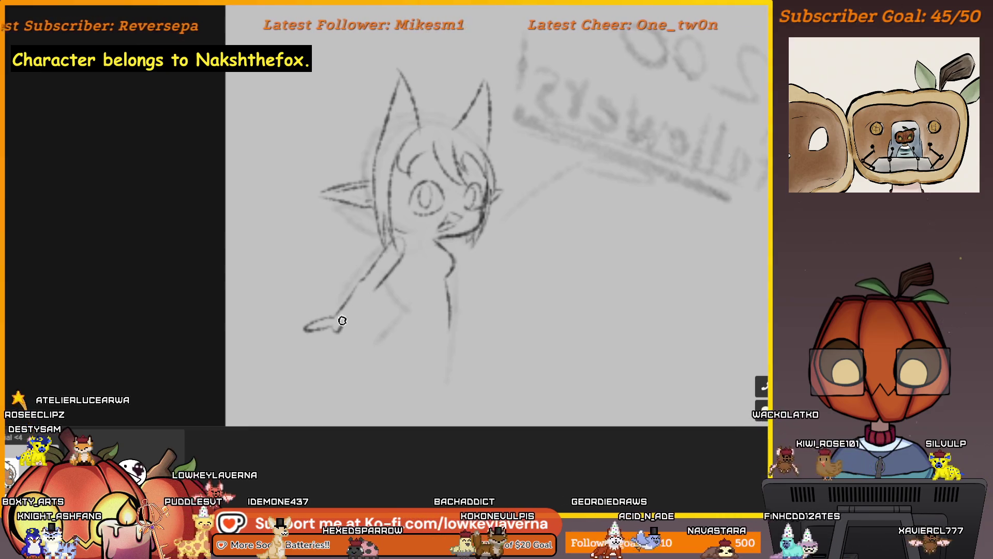
pyautogui.moveTo(489, 272)
pyautogui.mouseDown()
pyautogui.moveTo(465, 272)
pyautogui.moveTo(470, 287)
pyautogui.moveTo(440, 256)
pyautogui.moveTo(468, 279)
pyautogui.mouseUp()
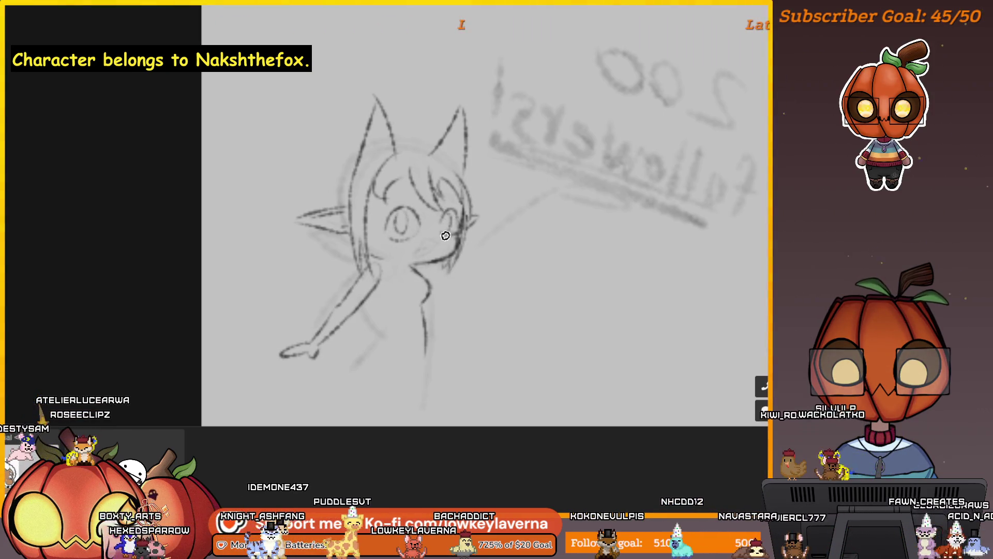
pyautogui.moveTo(437, 243); pyautogui.dragTo(472, 233)
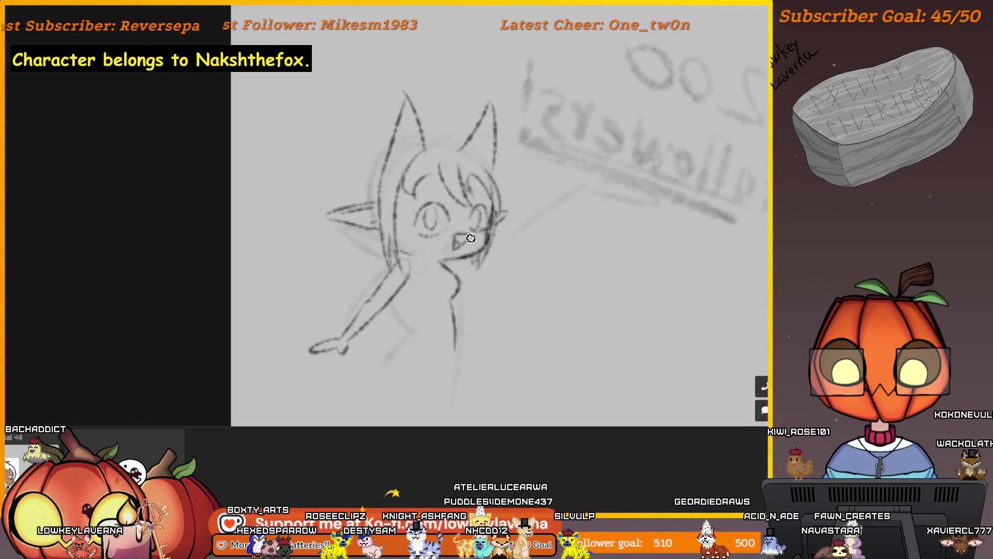
# Replace an undone open-mouth stroke with a small mouth under the nose.
pyautogui.moveTo(458, 243)
pyautogui.mouseDown()
pyautogui.moveTo(492, 250)
pyautogui.moveTo(481, 260)
pyautogui.mouseUp()
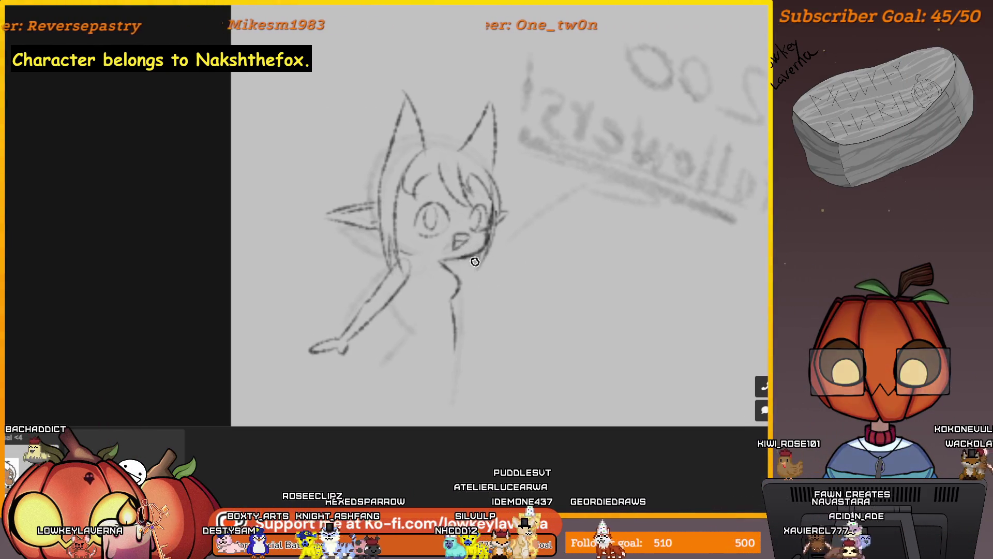
pyautogui.hotkey('ctrl', 'z')
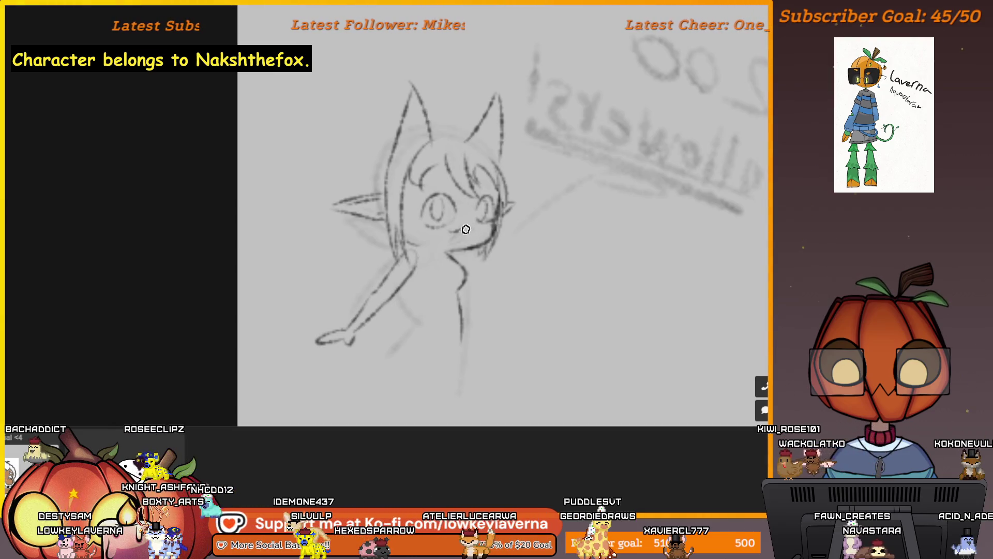
pyautogui.moveTo(453, 229); pyautogui.dragTo(468, 227)
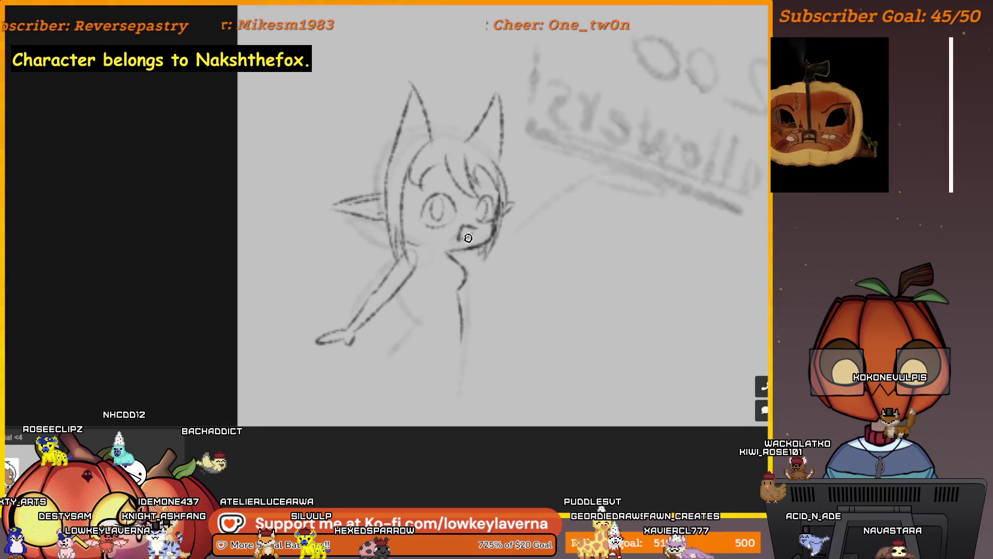
# Switch to a much larger brush and darken and fill in the fox's open mouth.
pyautogui.moveTo(517, 323); pyautogui.dragTo(476, 295)
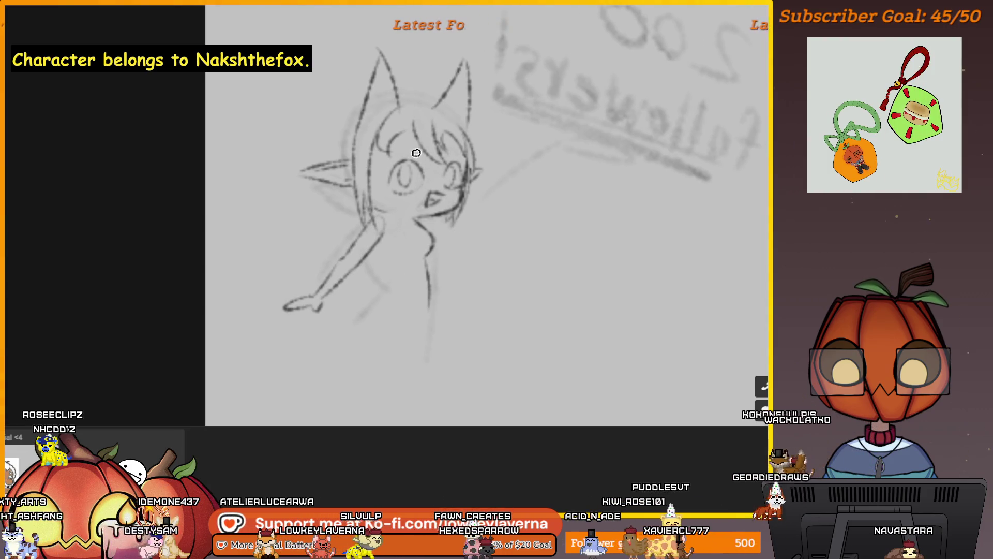
pyautogui.moveTo(434, 249)
pyautogui.mouseDown()
pyautogui.moveTo(417, 271)
pyautogui.moveTo(321, 286)
pyautogui.mouseUp()
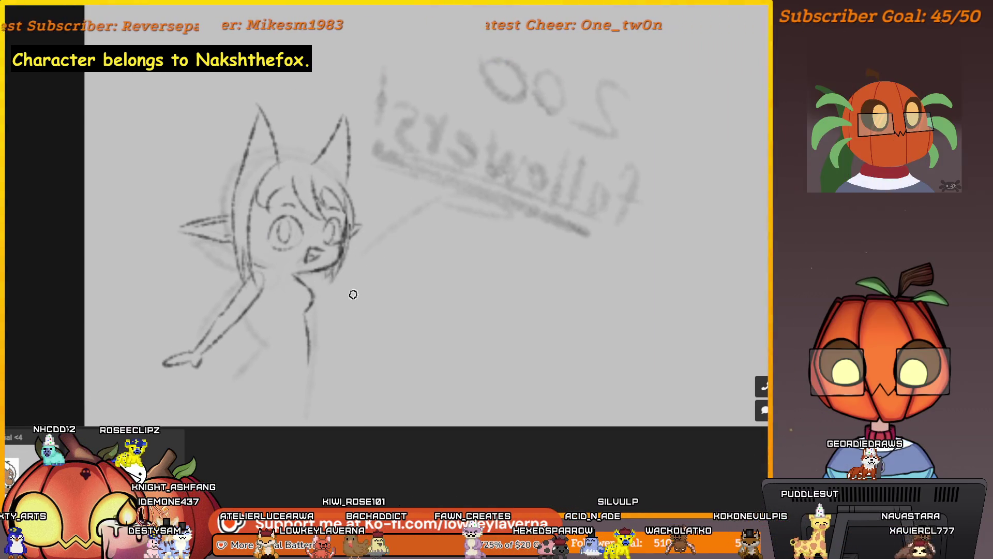
pyautogui.moveTo(349, 295); pyautogui.dragTo(412, 255)
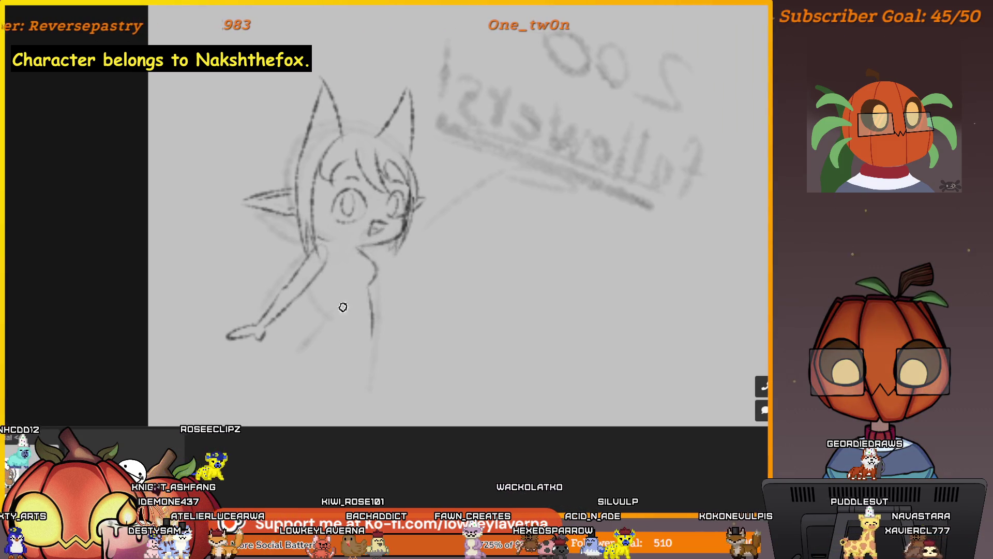
pyautogui.press(']')
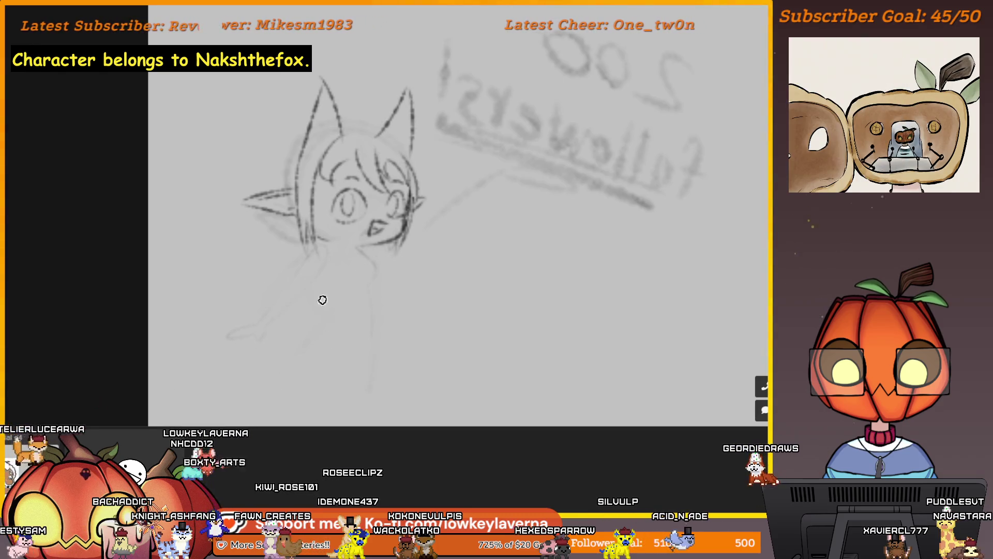
pyautogui.moveTo(380, 290); pyautogui.dragTo(415, 284)
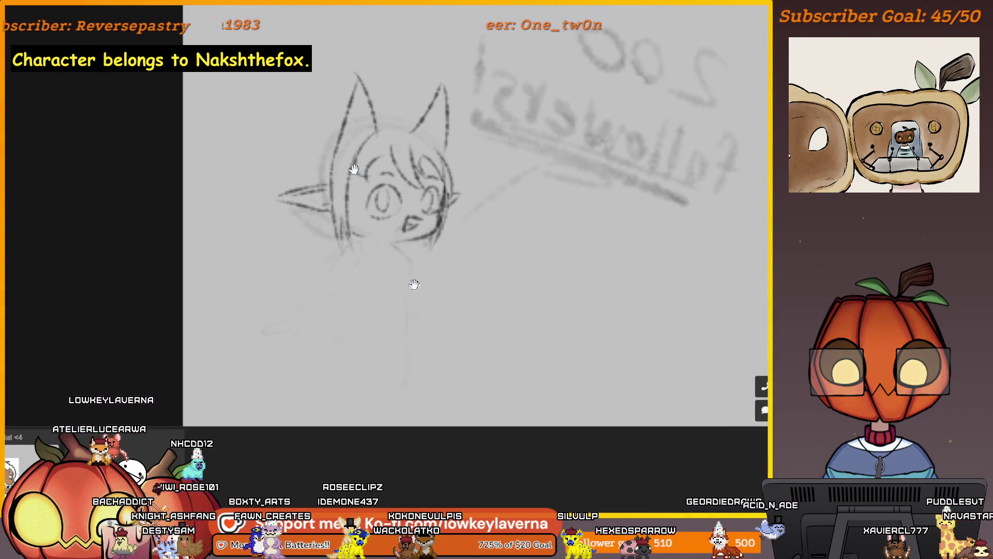
pyautogui.moveTo(406, 228); pyautogui.dragTo(417, 224)
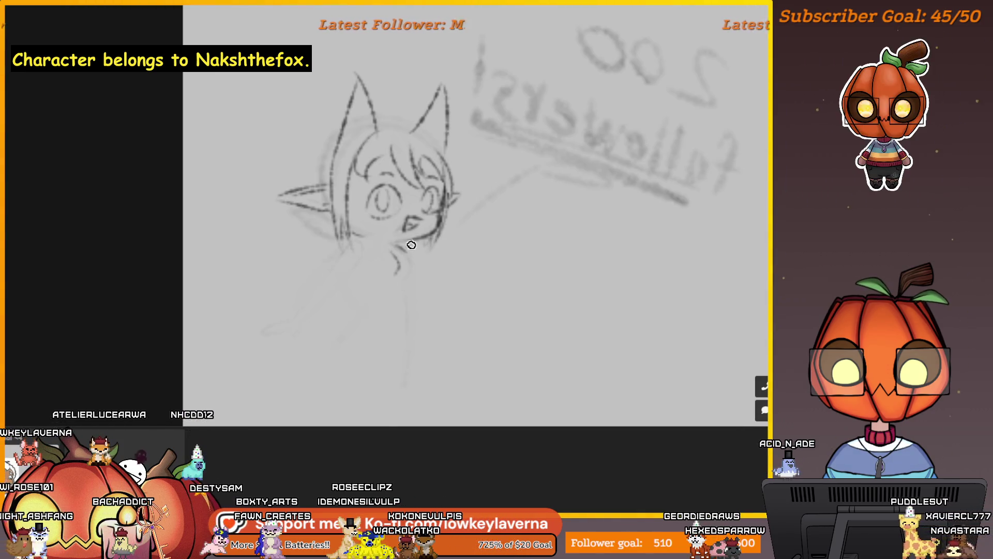
pyautogui.moveTo(509, 208); pyautogui.dragTo(465, 241)
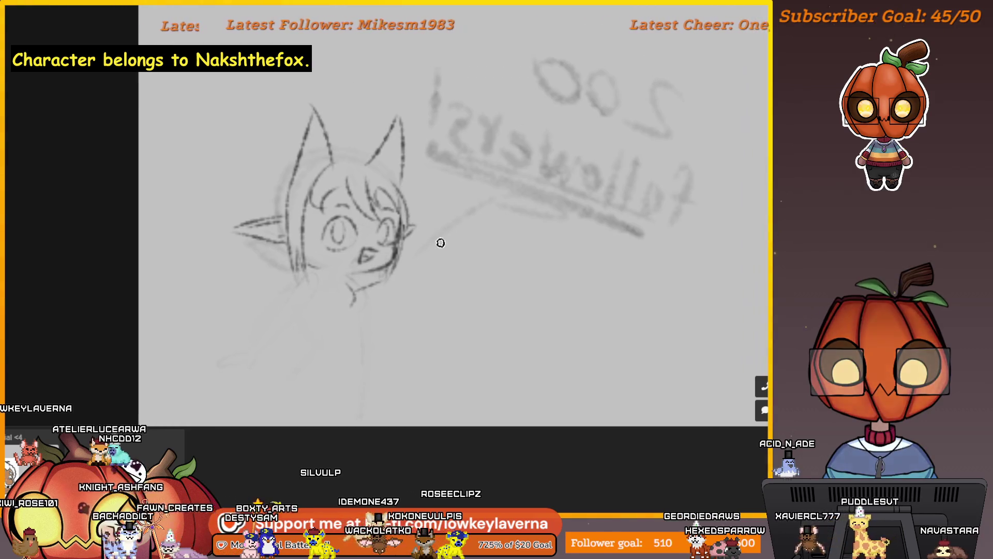
# Draw a new arm reaching up-right from the jaw, extend the torso line, and close the tail loop.
pyautogui.moveTo(396, 266); pyautogui.dragTo(461, 235)
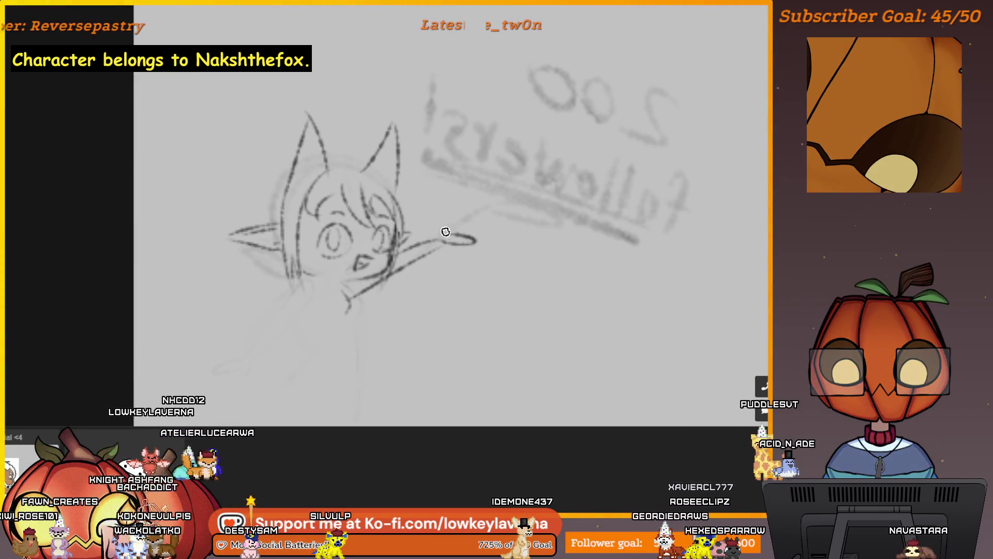
pyautogui.moveTo(421, 333)
pyautogui.mouseDown()
pyautogui.moveTo(451, 295)
pyautogui.moveTo(382, 240)
pyautogui.moveTo(387, 247)
pyautogui.moveTo(373, 240)
pyautogui.moveTo(326, 306)
pyautogui.moveTo(359, 282)
pyautogui.moveTo(393, 228)
pyautogui.mouseUp()
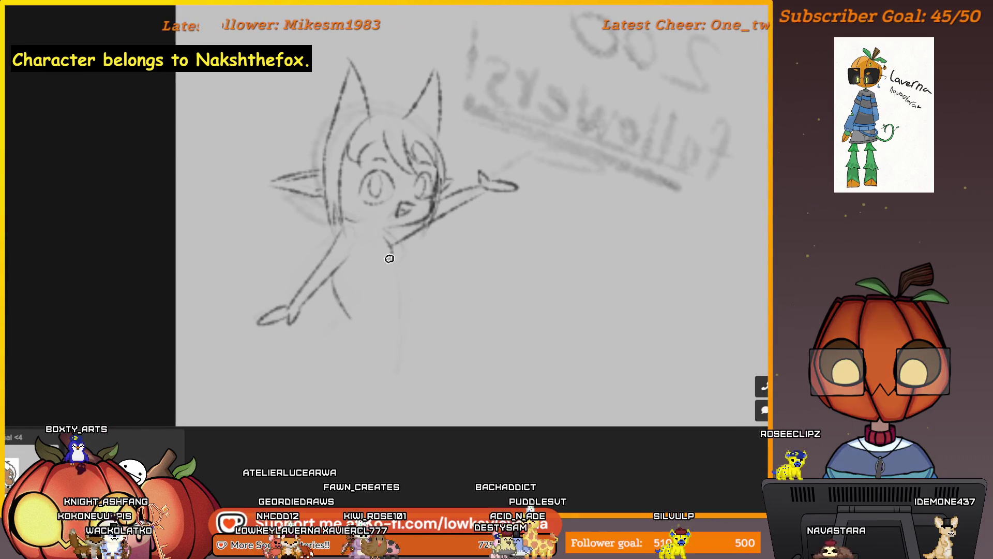
pyautogui.moveTo(383, 266); pyautogui.dragTo(406, 295)
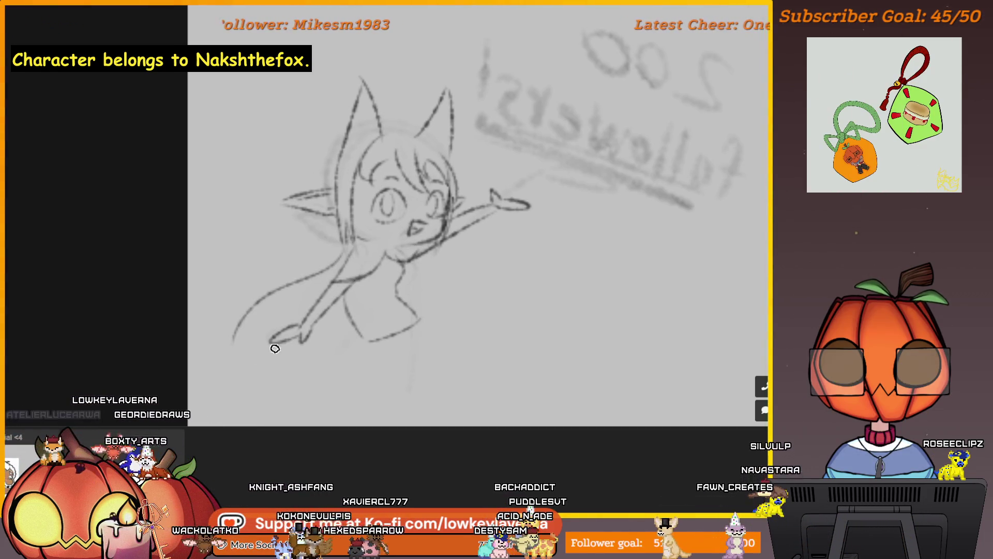
pyautogui.moveTo(234, 340)
pyautogui.mouseDown()
pyautogui.moveTo(267, 351)
pyautogui.moveTo(234, 345)
pyautogui.mouseUp()
pyautogui.hotkey('ctrl', 'z')
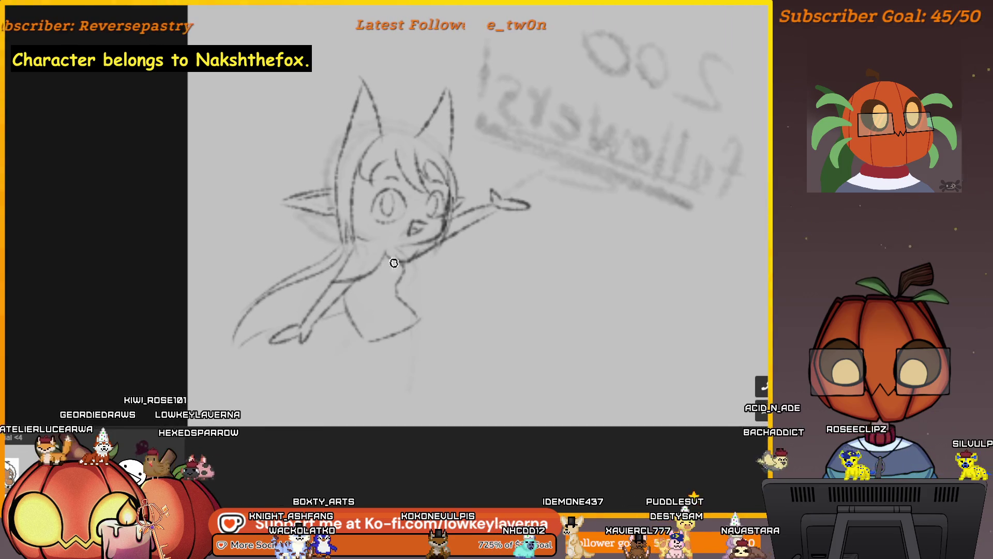
pyautogui.moveTo(244, 344); pyautogui.dragTo(286, 335)
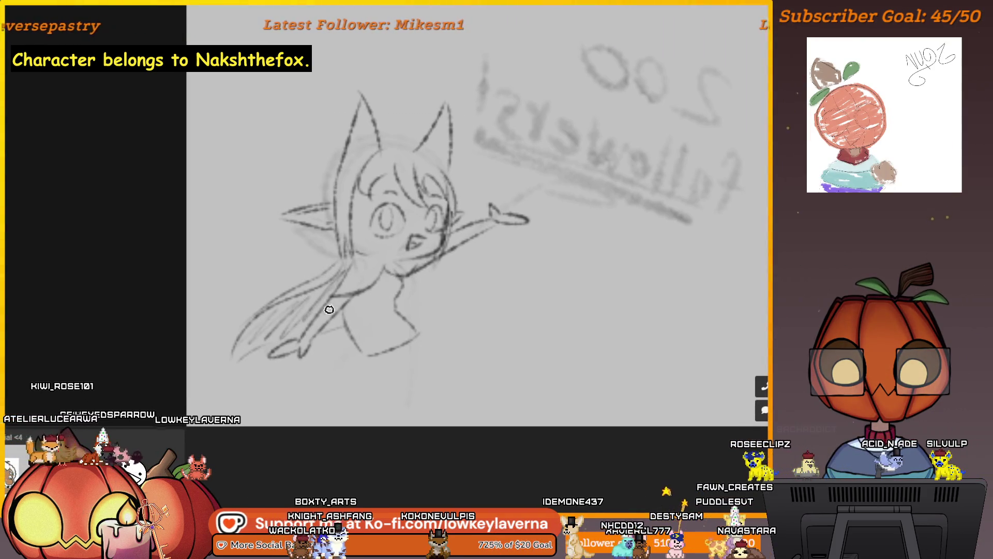
pyautogui.moveTo(478, 263); pyautogui.dragTo(470, 267)
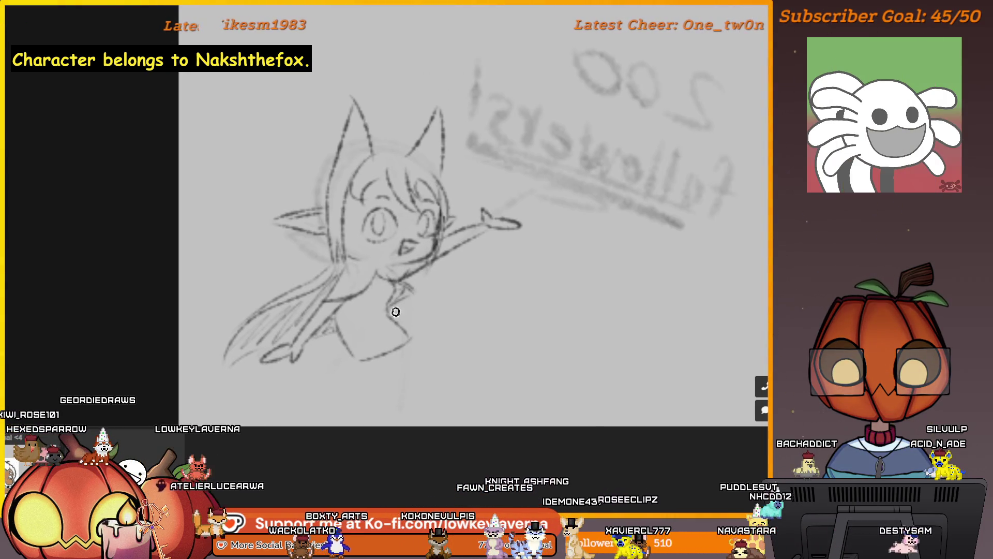
pyautogui.moveTo(492, 266)
pyautogui.mouseDown()
pyautogui.moveTo(461, 277)
pyautogui.moveTo(444, 311)
pyautogui.moveTo(367, 168)
pyautogui.mouseUp()
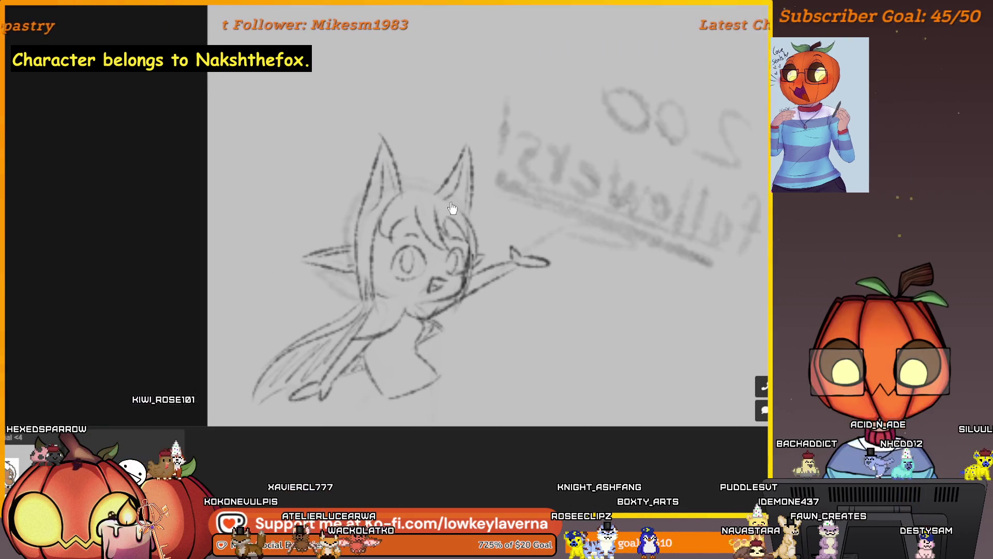
pyautogui.moveTo(554, 284); pyautogui.dragTo(412, 295)
pyautogui.moveTo(464, 274)
pyautogui.mouseDown()
pyautogui.moveTo(442, 254)
pyautogui.moveTo(448, 215)
pyautogui.mouseUp()
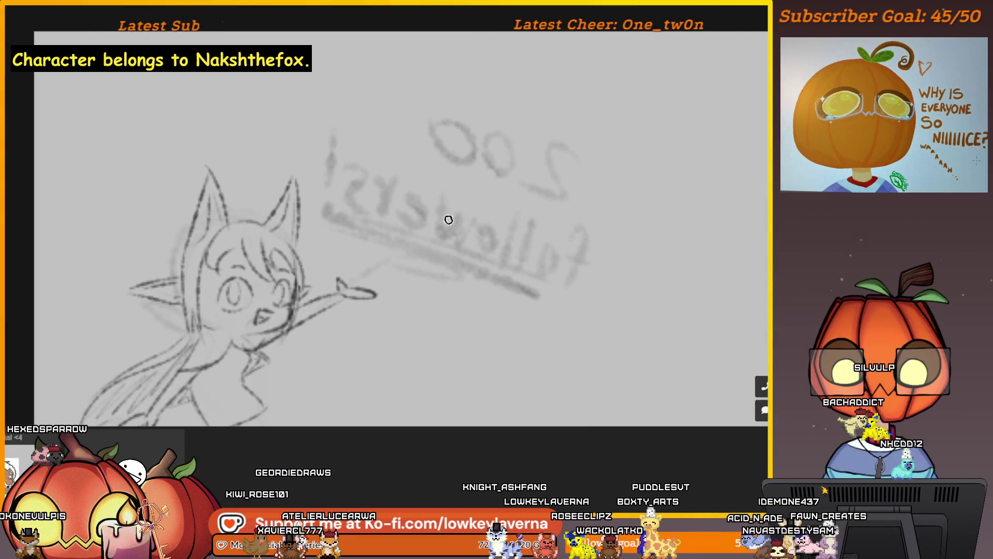
pyautogui.press('m')
pyautogui.moveTo(410, 319); pyautogui.dragTo(321, 311)
pyautogui.moveTo(436, 366); pyautogui.dragTo(436, 340)
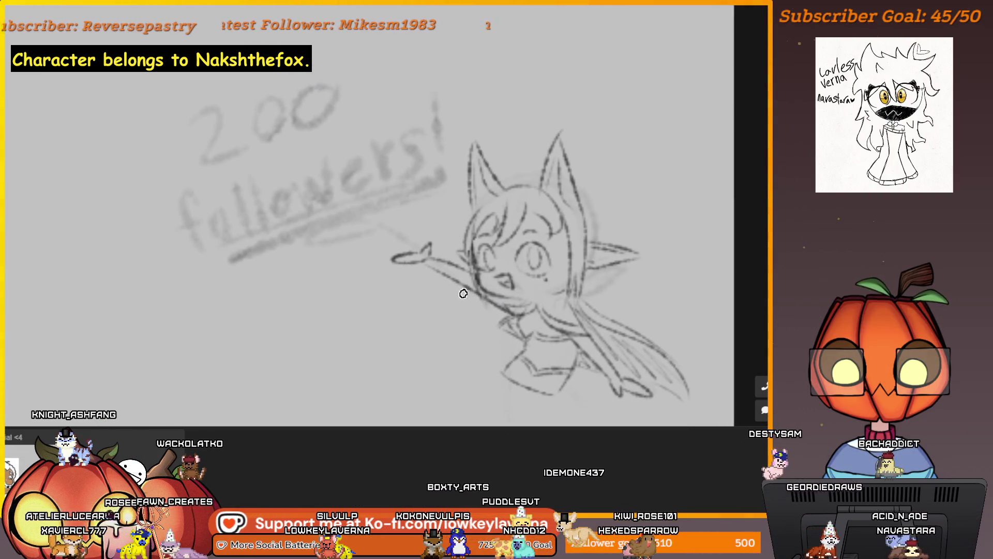
pyautogui.moveTo(444, 312); pyautogui.dragTo(444, 304)
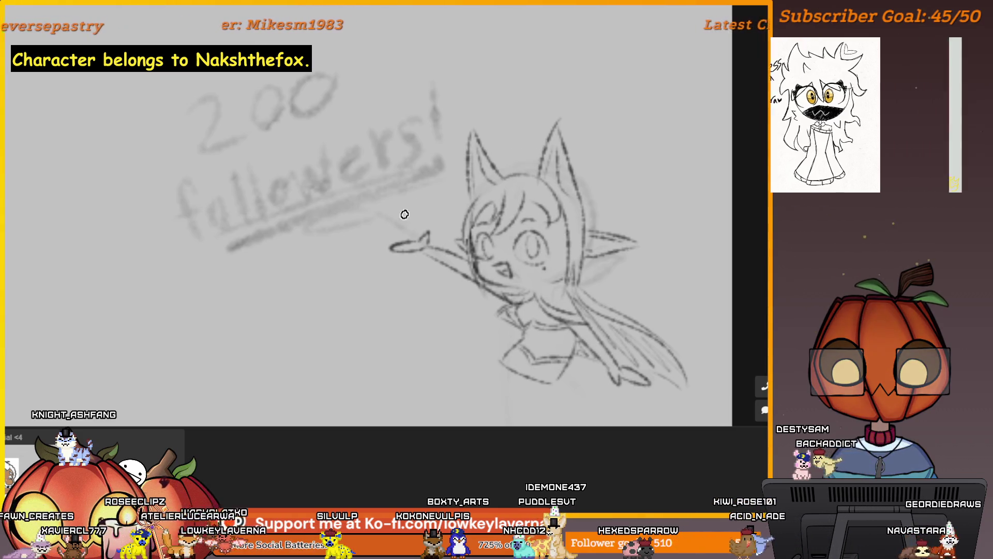
# Write '200 follower!' in dark strokes over the faded lettering and underline it twice.
pyautogui.moveTo(265, 191); pyautogui.dragTo(298, 221)
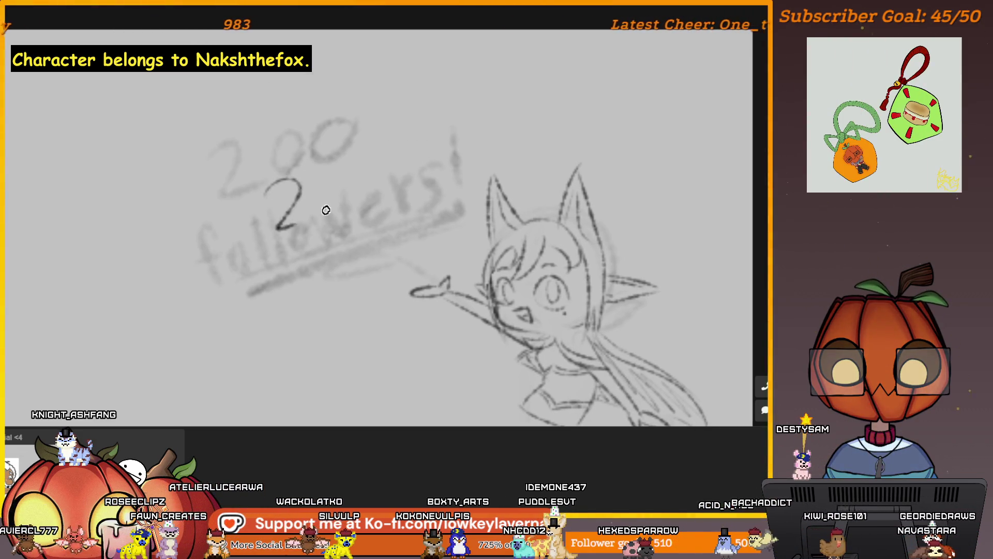
pyautogui.moveTo(384, 162); pyautogui.dragTo(381, 165)
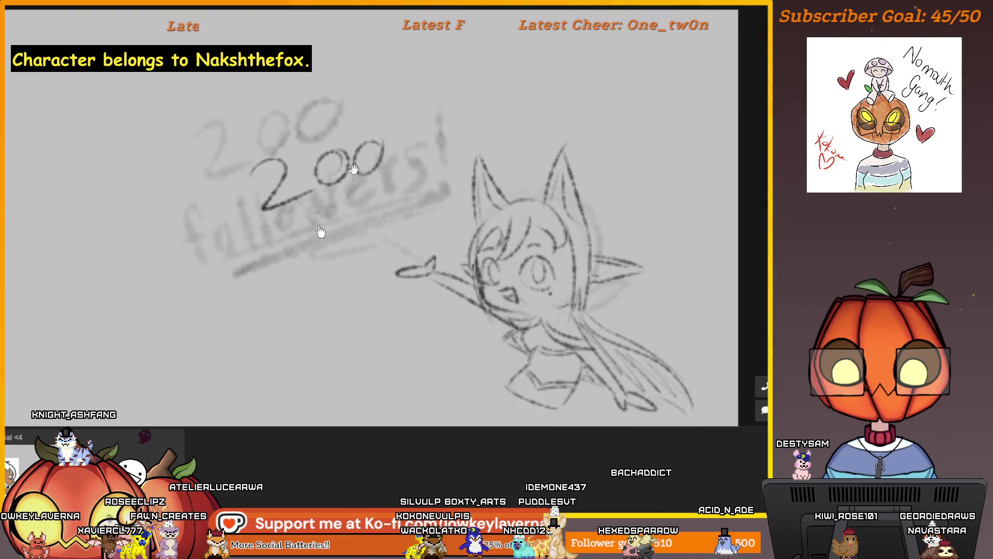
pyautogui.moveTo(337, 209)
pyautogui.mouseDown()
pyautogui.moveTo(361, 233)
pyautogui.moveTo(364, 214)
pyautogui.moveTo(415, 207)
pyautogui.moveTo(429, 193)
pyautogui.mouseUp()
pyautogui.moveTo(444, 158); pyautogui.dragTo(437, 197)
pyautogui.click(436, 206)
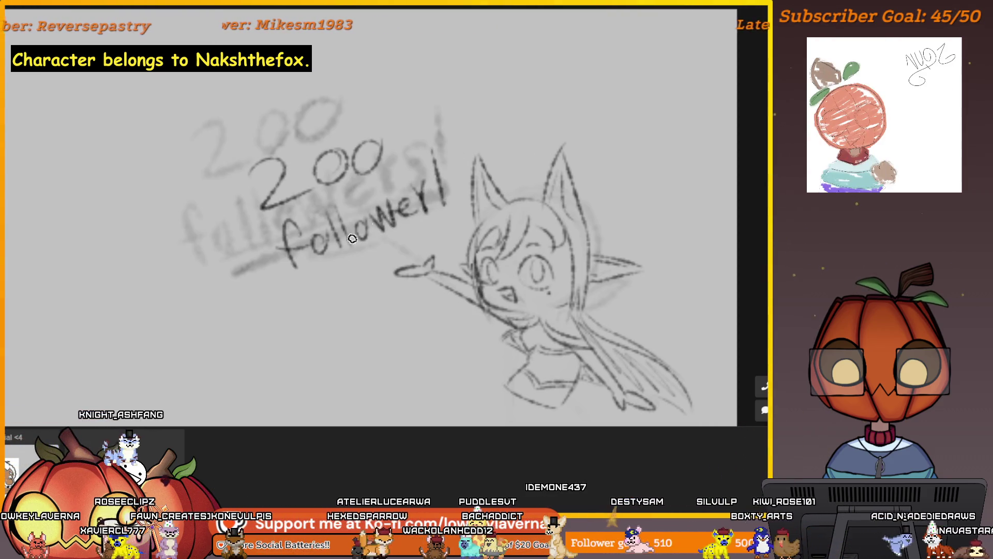
pyautogui.moveTo(288, 278); pyautogui.dragTo(449, 216)
pyautogui.moveTo(307, 291); pyautogui.dragTo(434, 226)
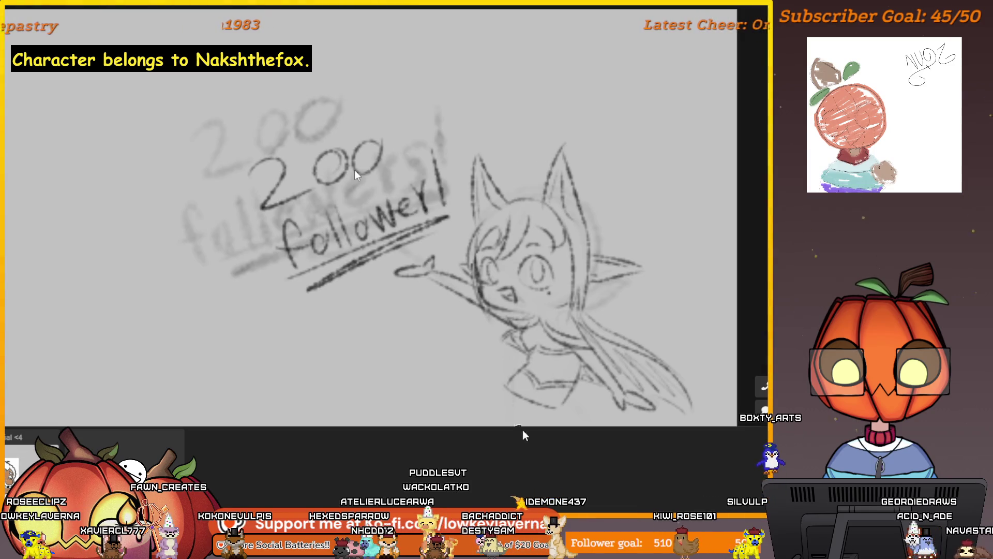
# Draw a curve around the fox's lower body.
pyautogui.moveTo(523, 420)
pyautogui.mouseDown()
pyautogui.moveTo(494, 390)
pyautogui.moveTo(550, 361)
pyautogui.mouseUp()
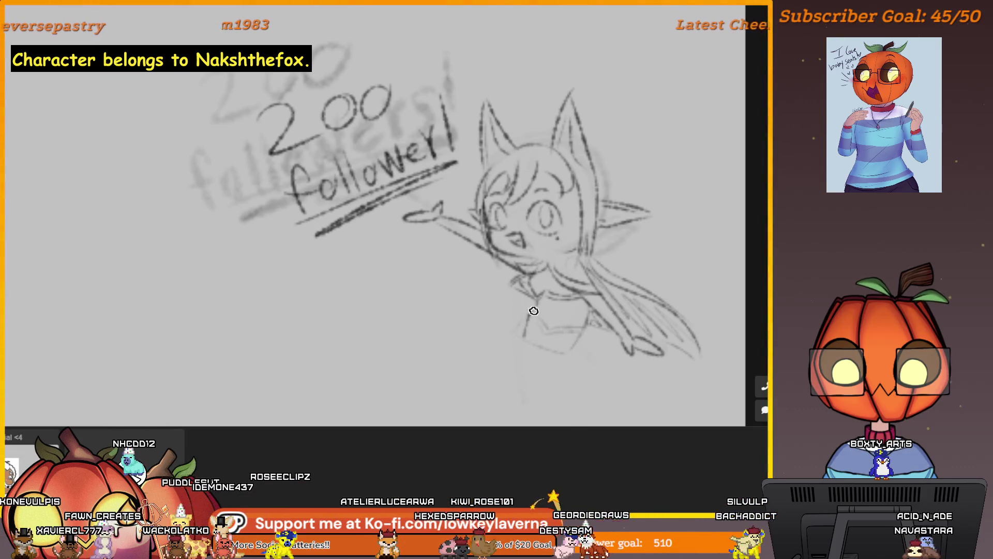
pyautogui.scroll(-1, 569, 324)
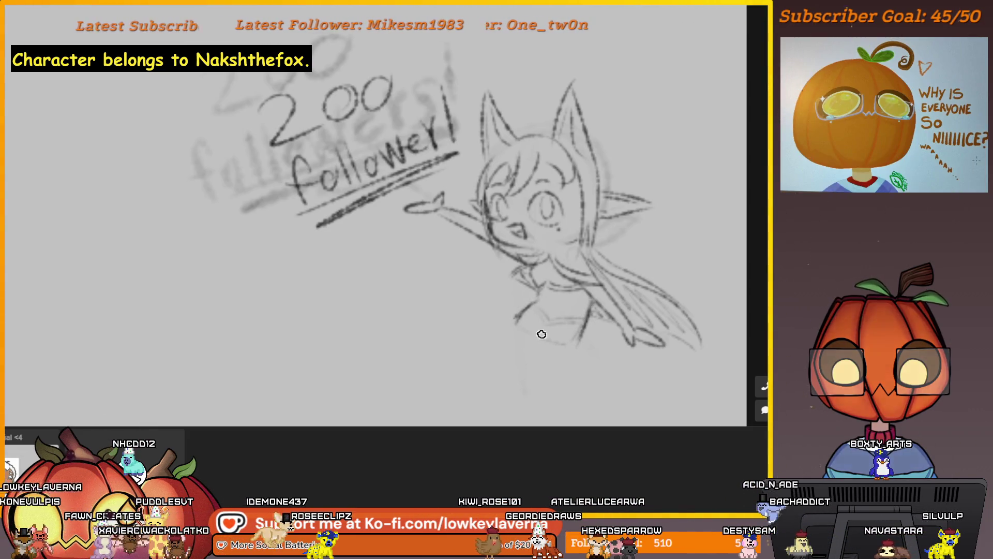
pyautogui.moveTo(515, 323); pyautogui.dragTo(578, 326)
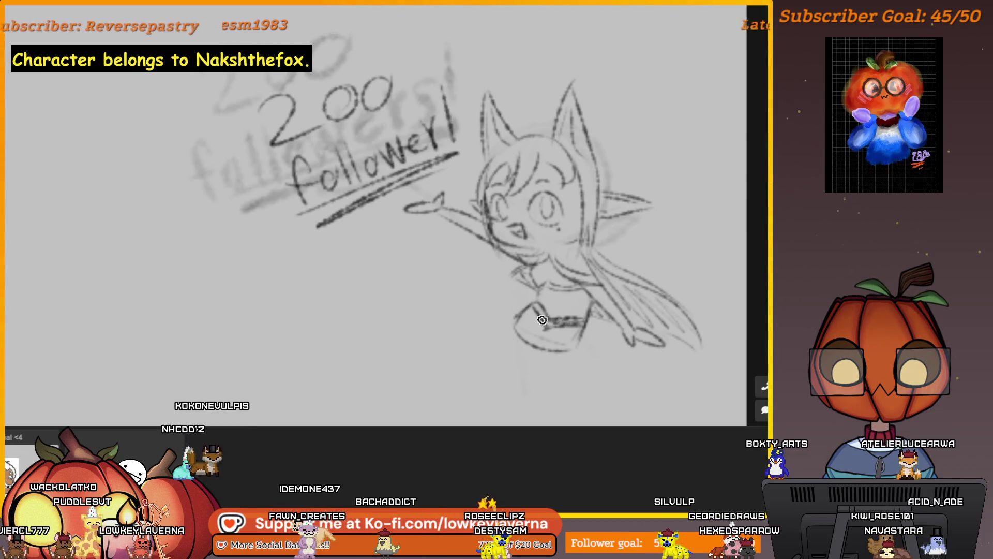
pyautogui.scroll(-3, 607, 294)
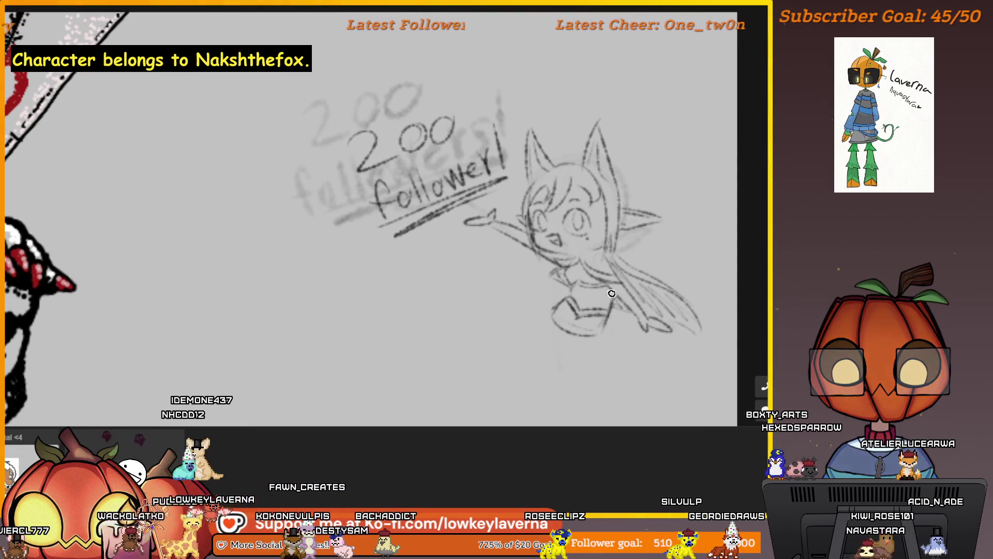
# Rub out the faint ghost lettering beside the new text with a large eraser.
pyautogui.moveTo(474, 201); pyautogui.dragTo(546, 281)
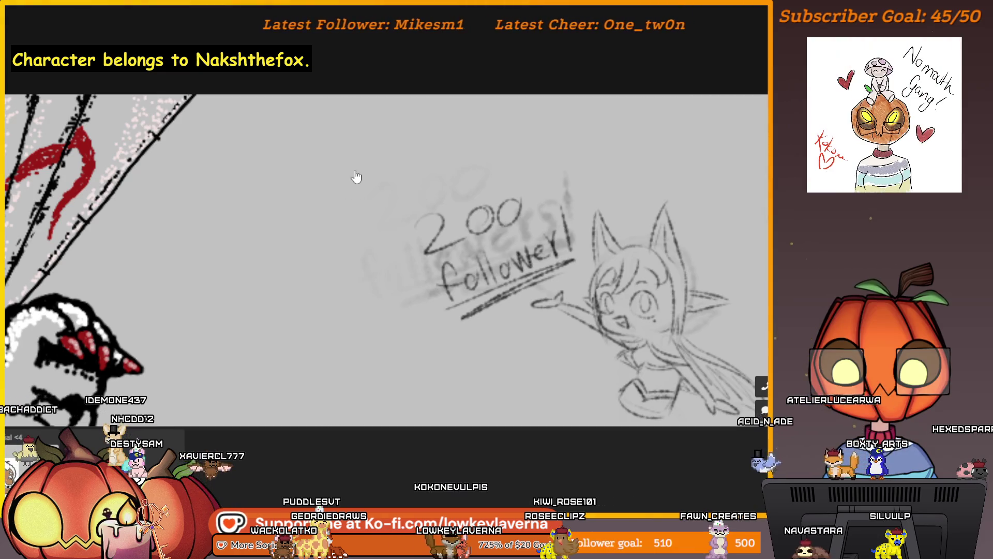
pyautogui.press('e')
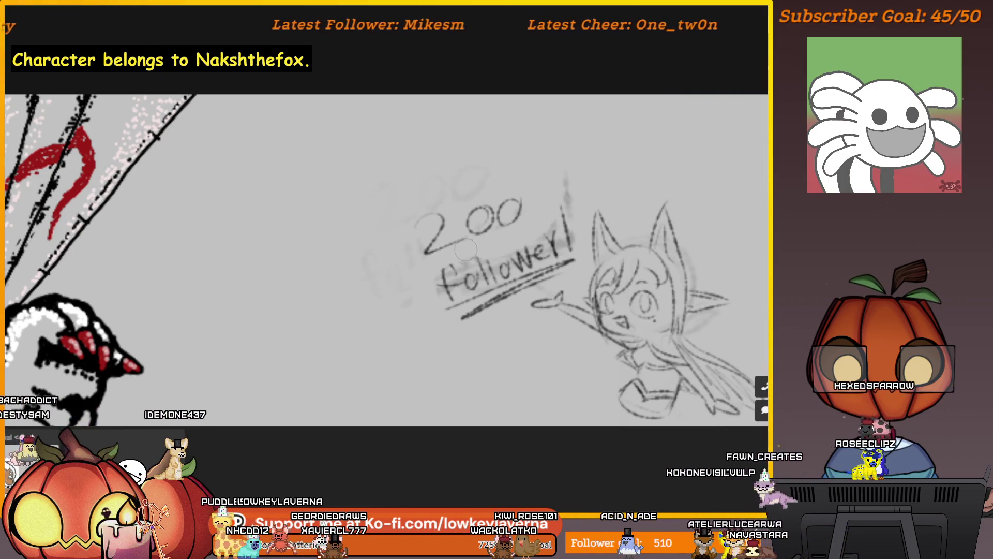
pyautogui.moveTo(570, 194); pyautogui.dragTo(351, 300)
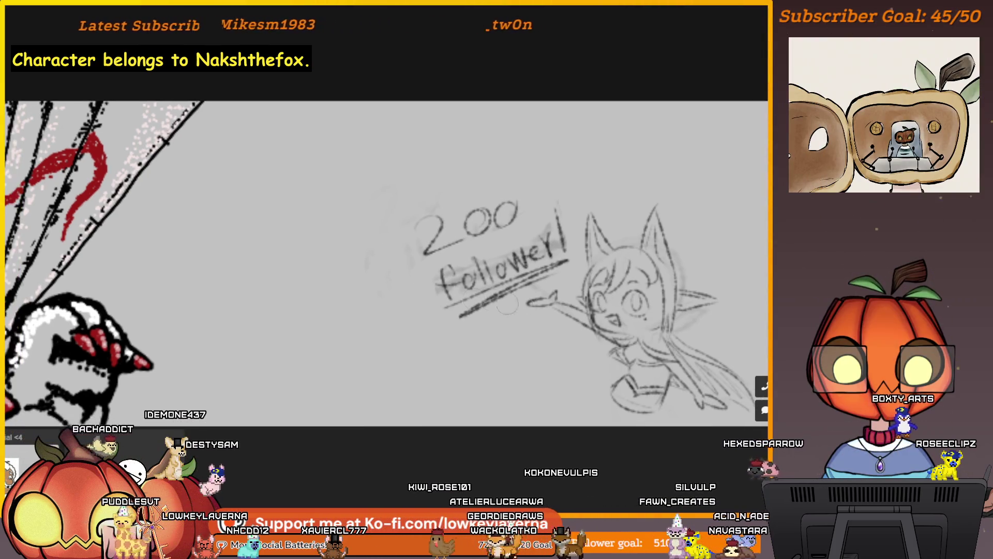
pyautogui.scroll(-1, 517, 290)
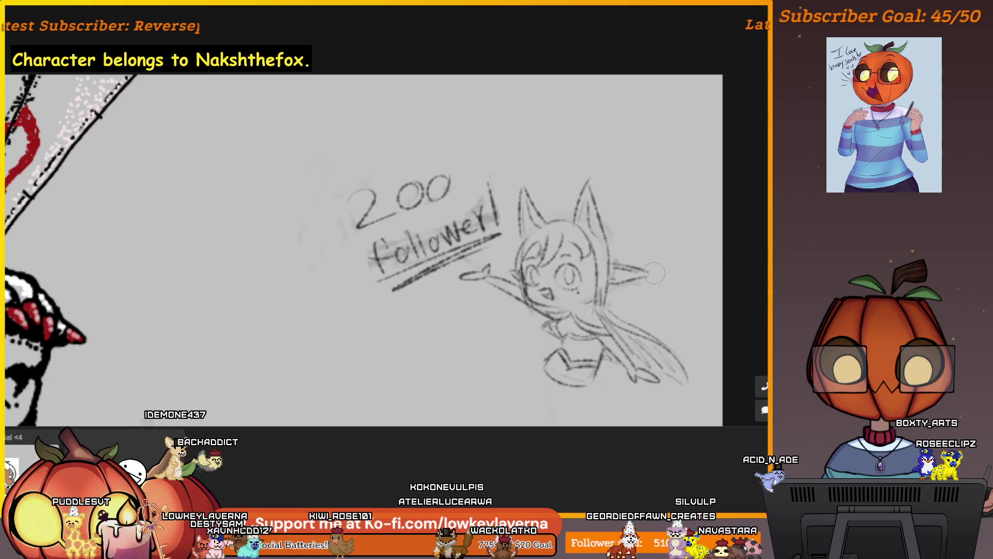
pyautogui.scroll(-2, 624, 296)
pyautogui.scroll(1, 602, 253)
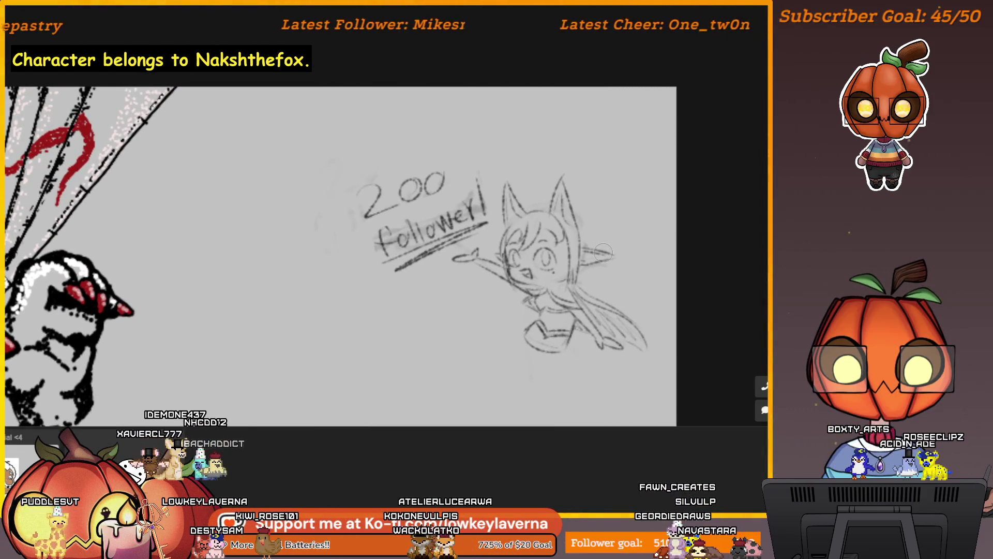
pyautogui.scroll(1, 627, 264)
pyautogui.scroll(-1, 628, 269)
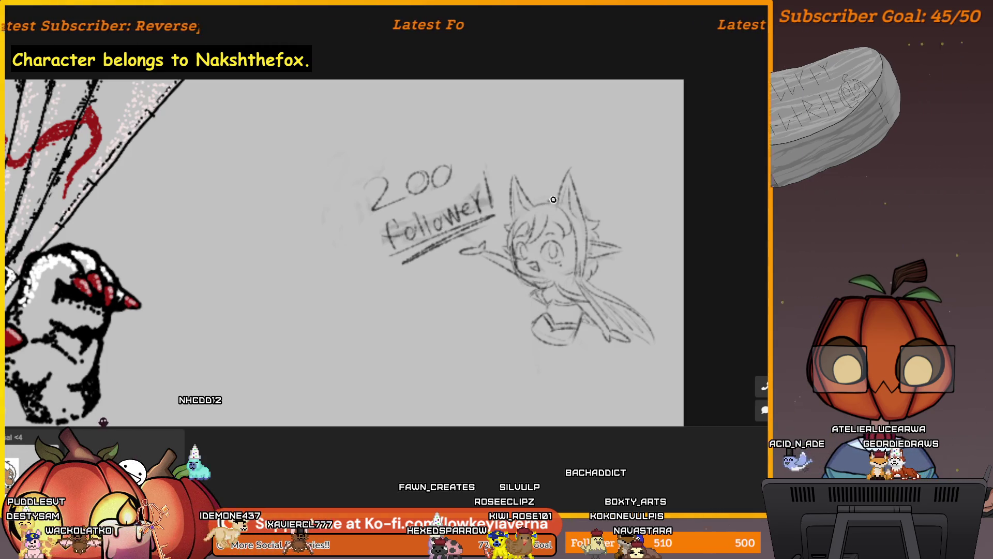
# Add a small stroke above the fox's ear tip.
pyautogui.moveTo(656, 269)
pyautogui.mouseDown()
pyautogui.moveTo(628, 236)
pyautogui.moveTo(526, 174)
pyautogui.mouseUp()
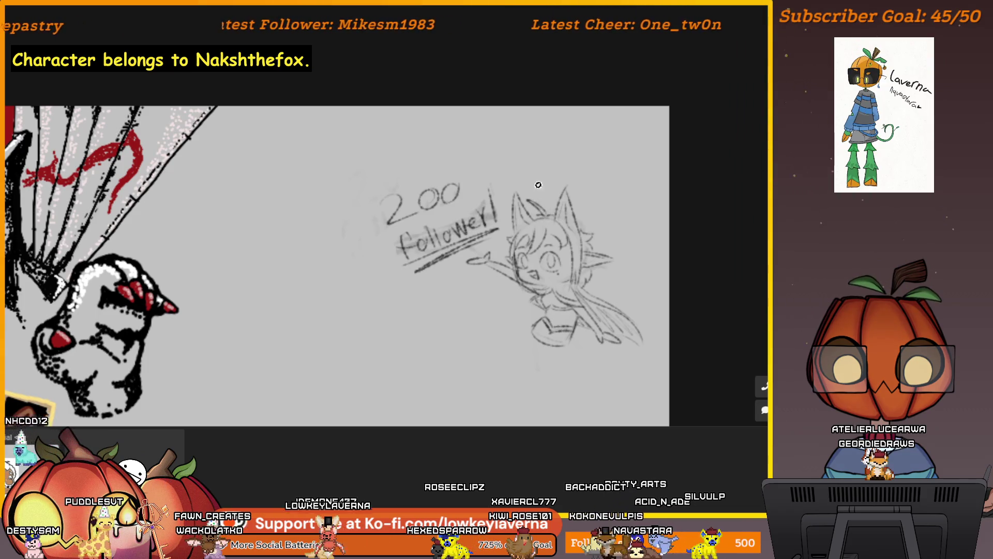
pyautogui.moveTo(645, 353)
pyautogui.mouseDown()
pyautogui.moveTo(632, 393)
pyautogui.moveTo(610, 348)
pyautogui.moveTo(594, 379)
pyautogui.moveTo(600, 369)
pyautogui.mouseUp()
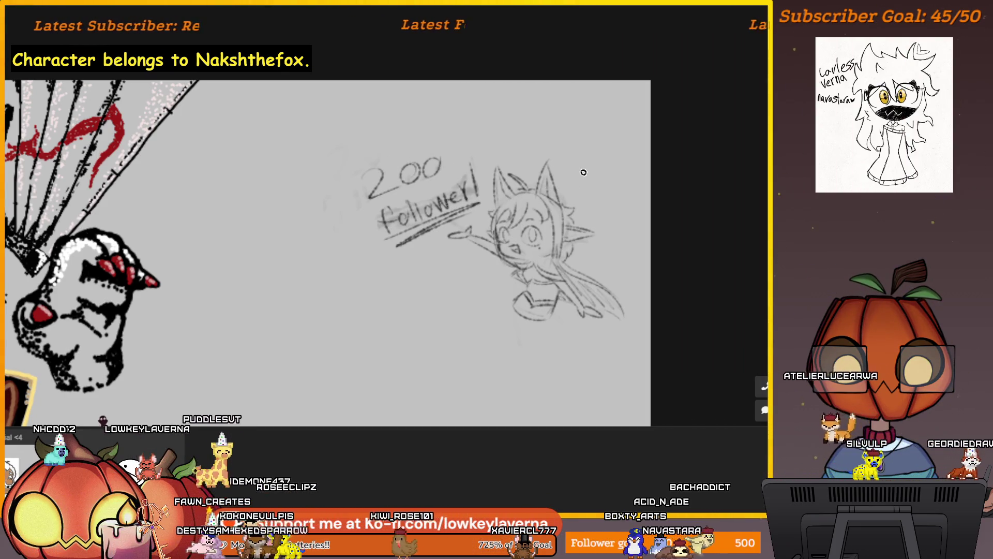
pyautogui.moveTo(562, 365); pyautogui.dragTo(617, 337)
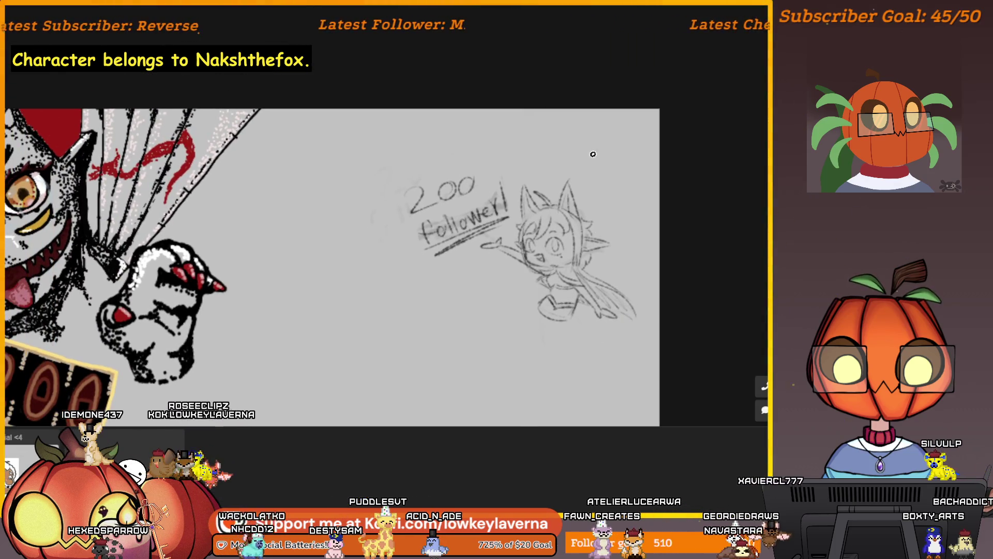
pyautogui.moveTo(594, 147); pyautogui.dragTo(632, 168)
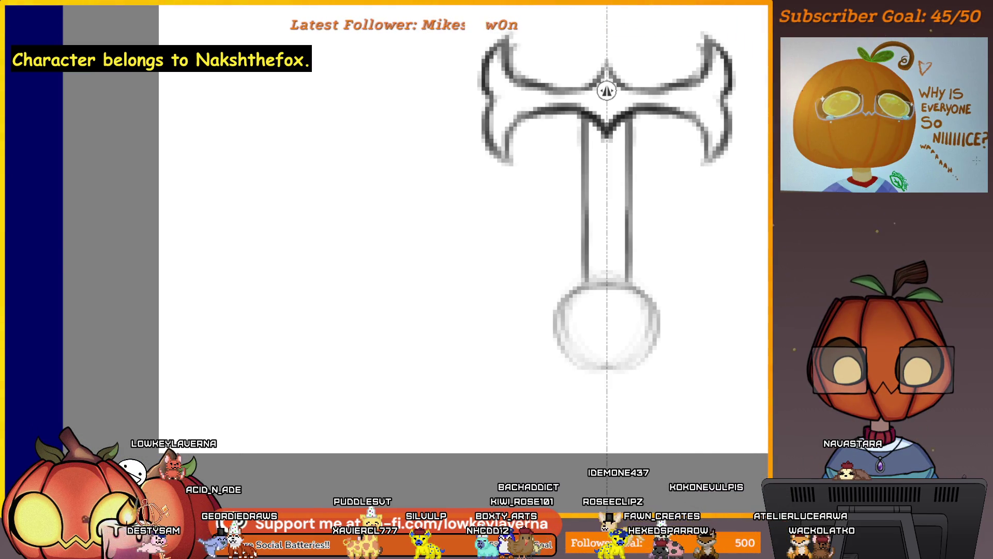
# Darken the pommel circle's left arc and bring the sword reference alongside the sketch.
pyautogui.scroll(-5, 671, 246)
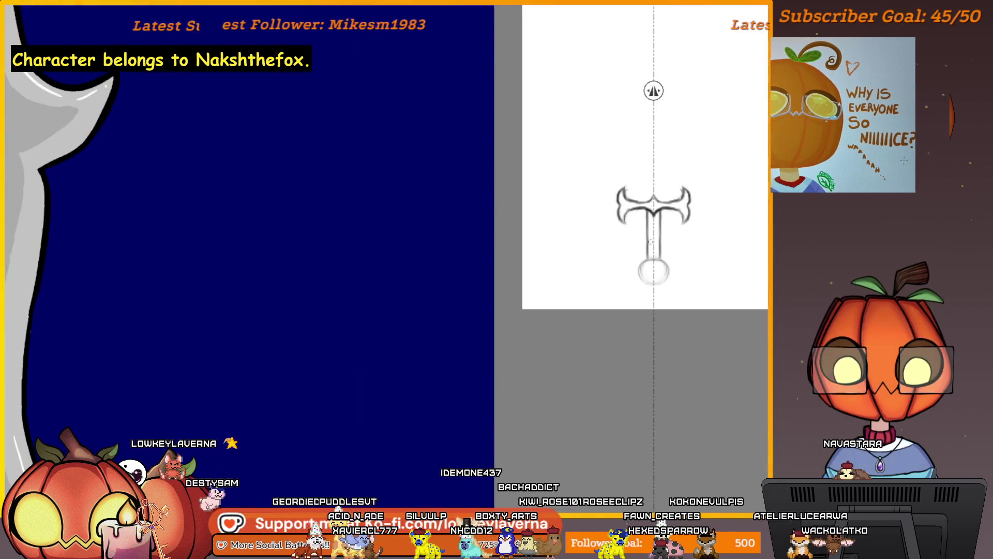
pyautogui.scroll(6, 705, 153)
pyautogui.moveTo(612, 382); pyautogui.dragTo(611, 257)
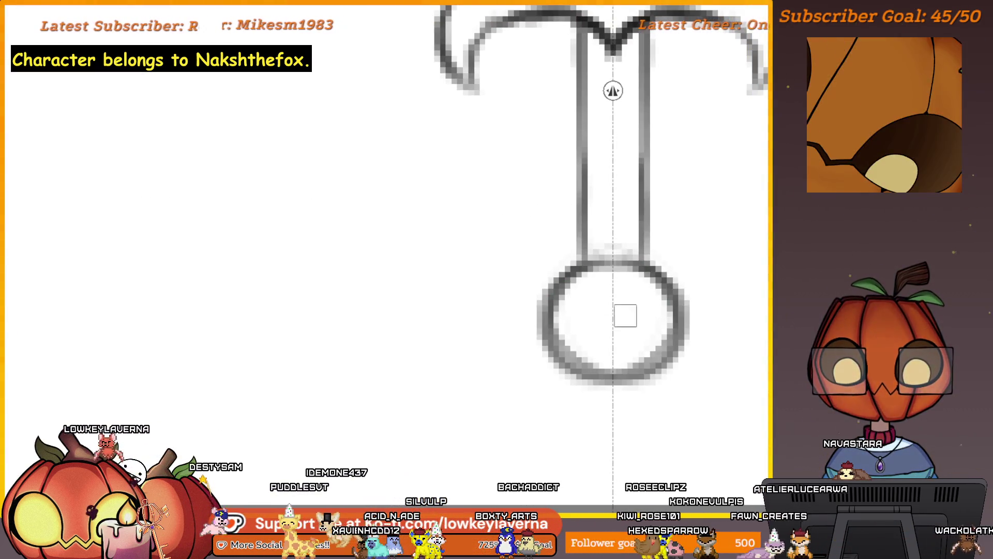
pyautogui.hotkey('alt', 'Tab')
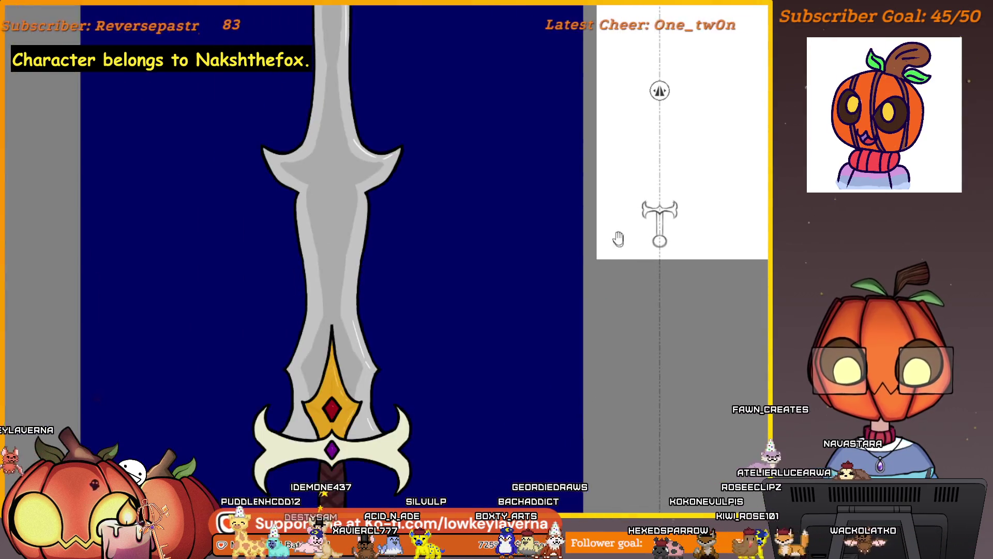
pyautogui.moveTo(612, 273); pyautogui.dragTo(639, 212)
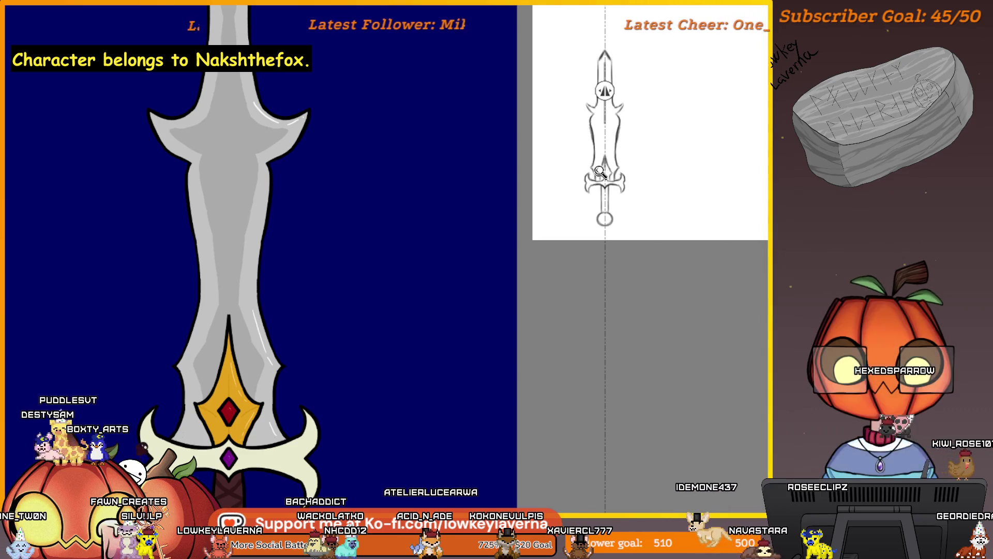
# Zoom in on the guard and grip and cross-hatch the sword's grip wrapping.
pyautogui.click(600, 173)
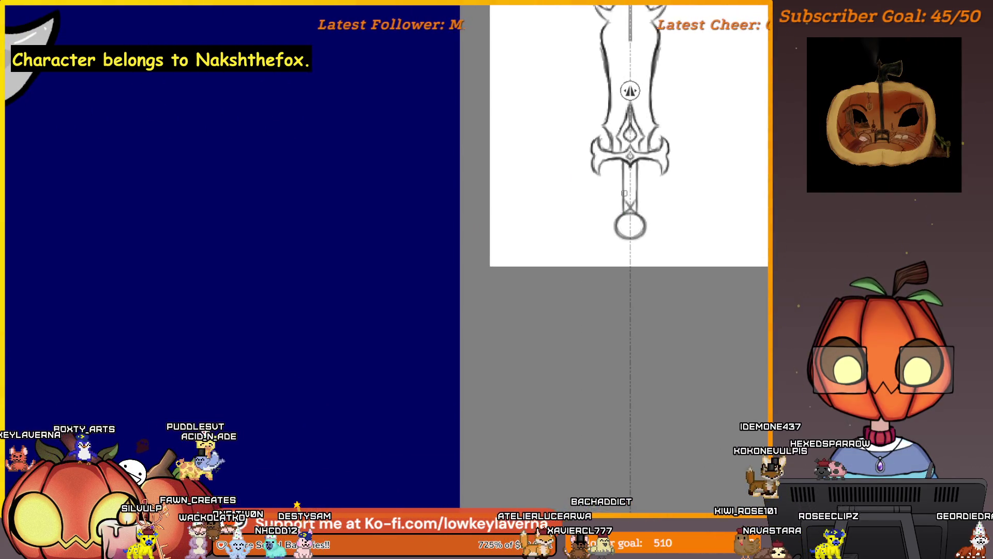
pyautogui.moveTo(625, 170); pyautogui.dragTo(635, 209)
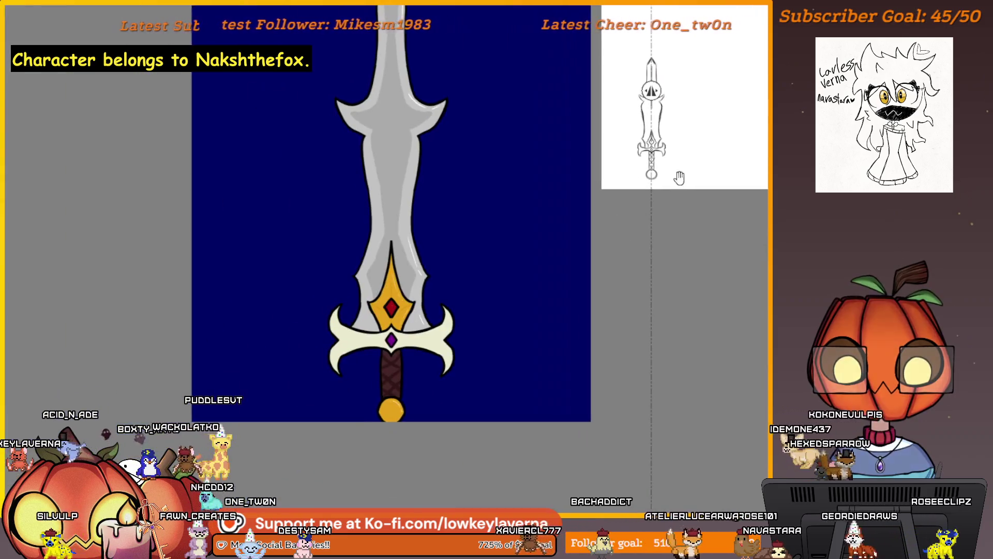
pyautogui.scroll(-3, 612, 267)
pyautogui.moveTo(644, 210); pyautogui.dragTo(621, 252)
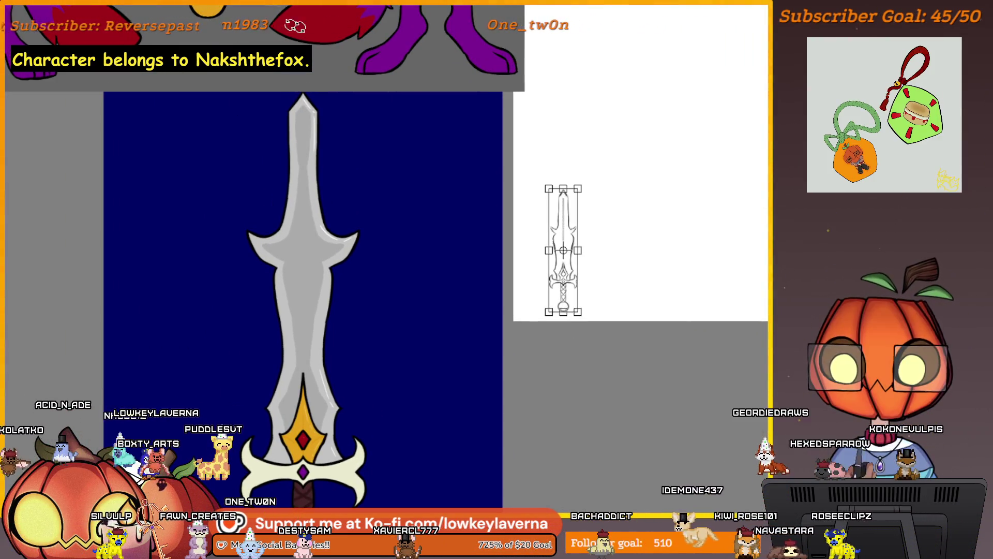
# Scale the sword sketch to about twice its height and rotate it upright beside the raised arm.
pyautogui.scroll(-3, 619, 185)
pyautogui.scroll(4, 417, 355)
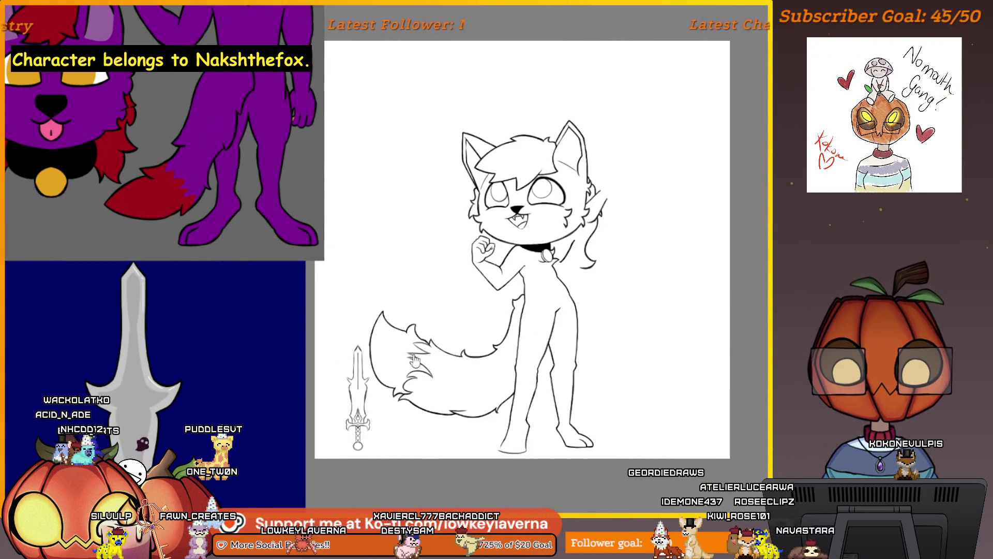
pyautogui.moveTo(387, 352); pyautogui.dragTo(397, 229)
pyautogui.moveTo(397, 385)
pyautogui.mouseDown()
pyautogui.moveTo(414, 399)
pyautogui.moveTo(450, 352)
pyautogui.moveTo(520, 383)
pyautogui.moveTo(517, 373)
pyautogui.moveTo(543, 362)
pyautogui.moveTo(652, 231)
pyautogui.mouseUp()
pyautogui.moveTo(618, 169); pyautogui.dragTo(622, 187)
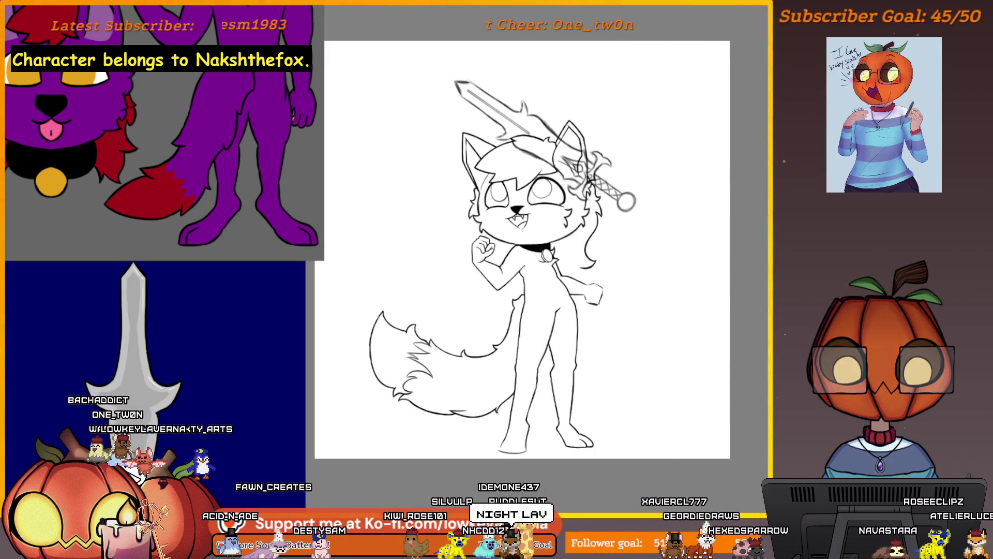
pyautogui.moveTo(611, 187)
pyautogui.mouseDown()
pyautogui.moveTo(569, 129)
pyautogui.moveTo(595, 155)
pyautogui.moveTo(663, 290)
pyautogui.mouseUp()
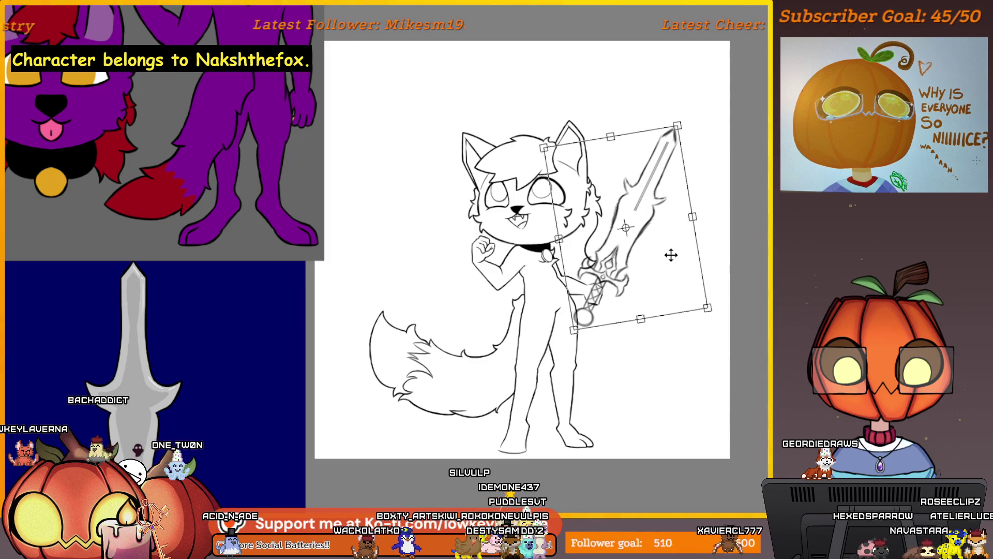
# With the view mirrored, rotate and nudge the sword until its hilt rests on the fox's hand.
pyautogui.press('m')
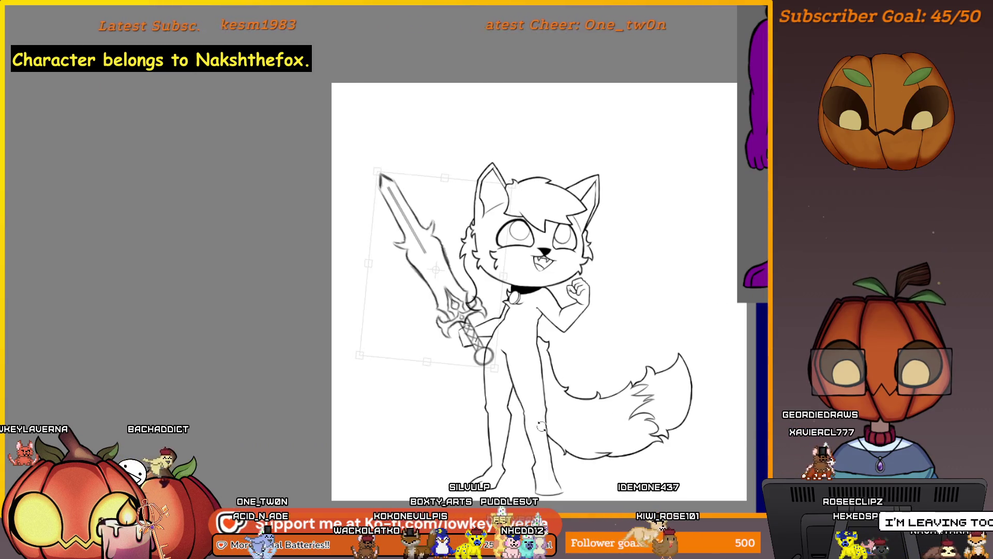
pyautogui.moveTo(474, 302); pyautogui.dragTo(468, 304)
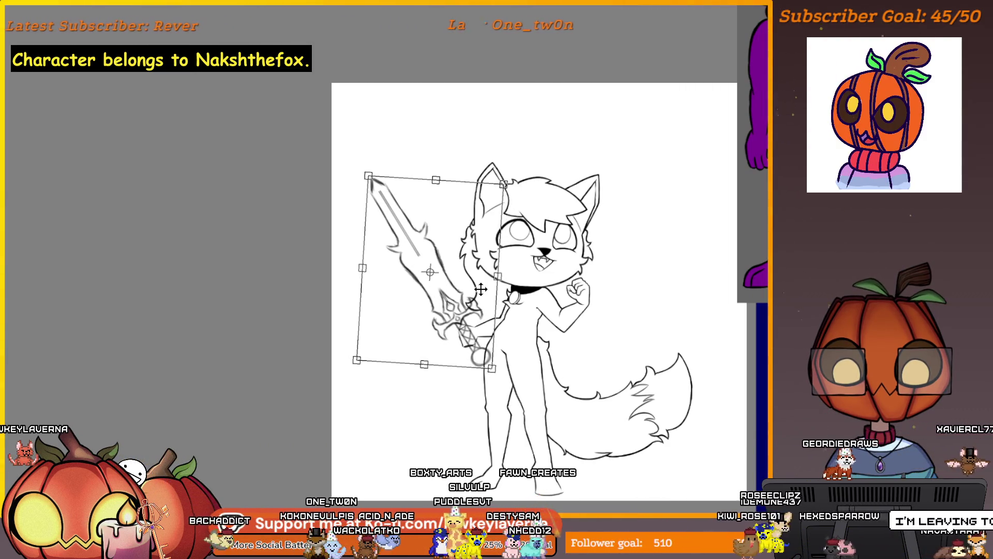
pyautogui.moveTo(482, 359); pyautogui.dragTo(478, 354)
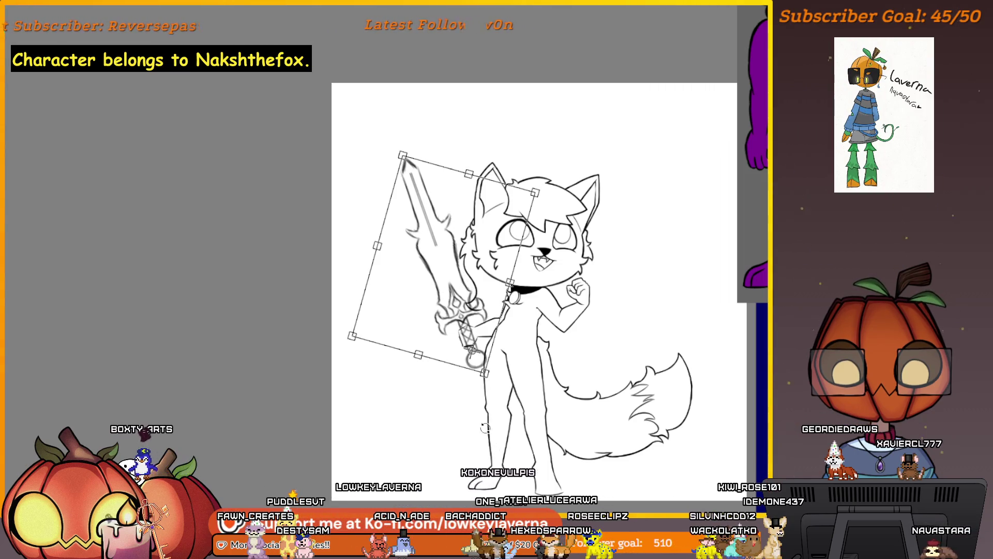
pyautogui.moveTo(477, 357)
pyautogui.mouseDown()
pyautogui.moveTo(483, 371)
pyautogui.moveTo(482, 358)
pyautogui.mouseUp()
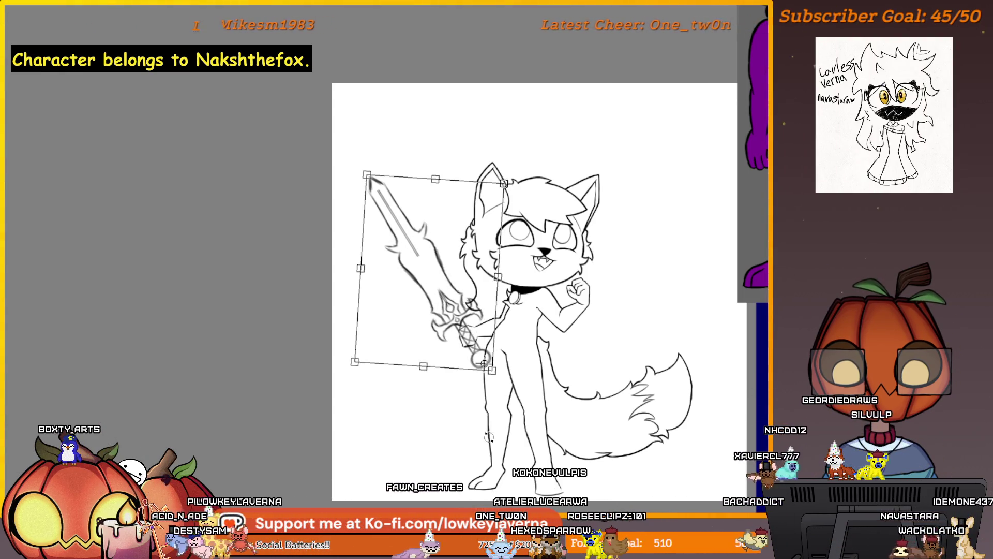
pyautogui.scroll(-1, 551, 356)
pyautogui.moveTo(552, 356); pyautogui.dragTo(495, 411)
pyautogui.moveTo(522, 311)
pyautogui.mouseDown()
pyautogui.moveTo(506, 226)
pyautogui.moveTo(514, 334)
pyautogui.mouseUp()
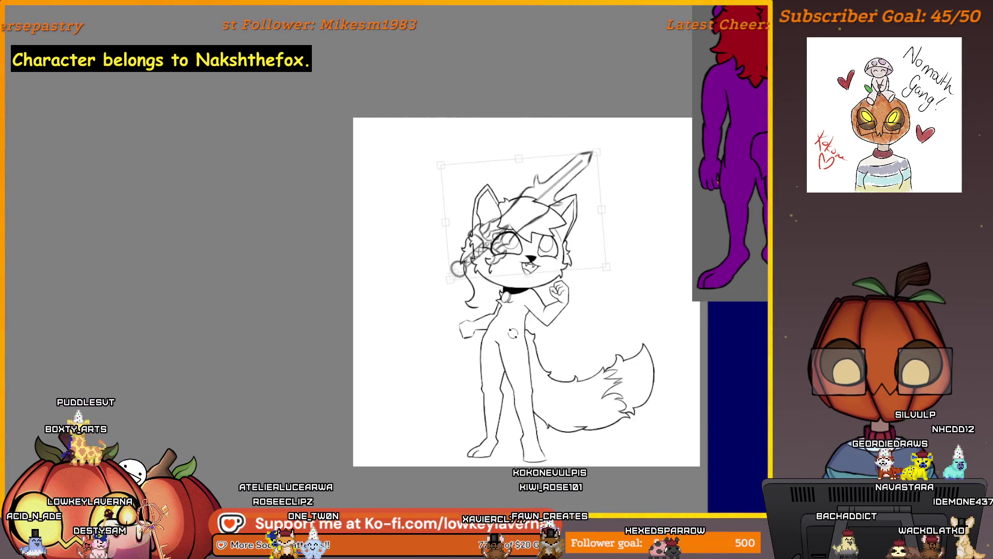
pyautogui.moveTo(522, 245); pyautogui.dragTo(499, 285)
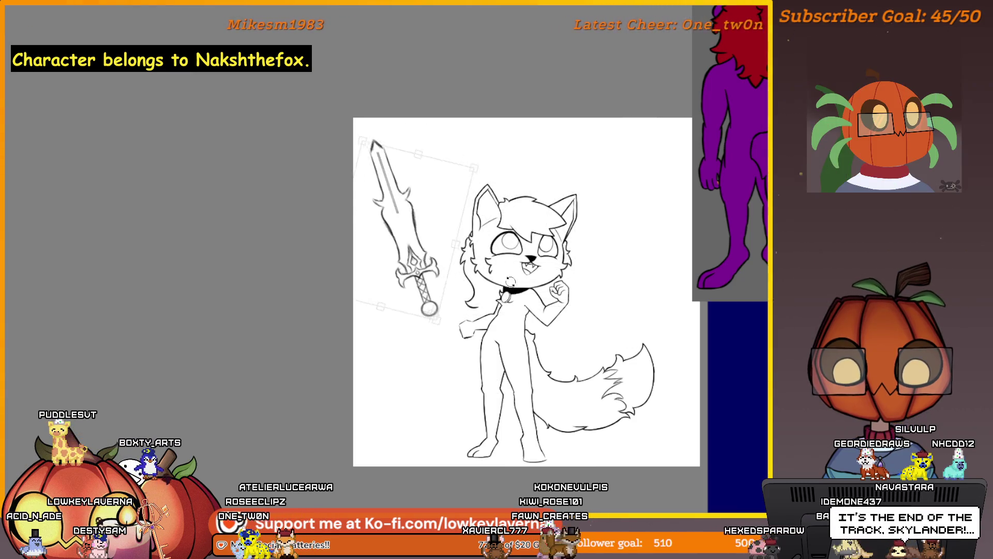
pyautogui.moveTo(481, 319); pyautogui.dragTo(495, 396)
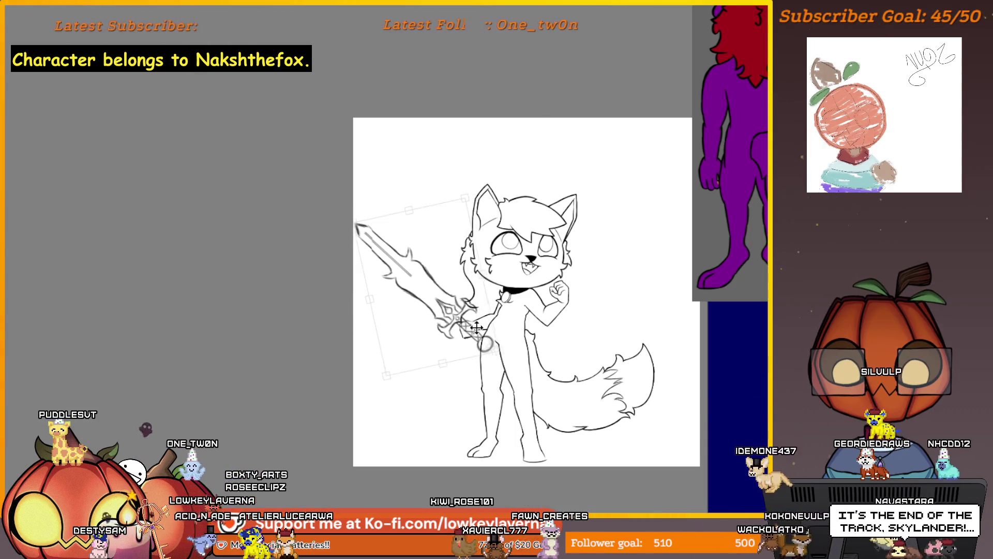
pyautogui.moveTo(462, 347); pyautogui.dragTo(471, 335)
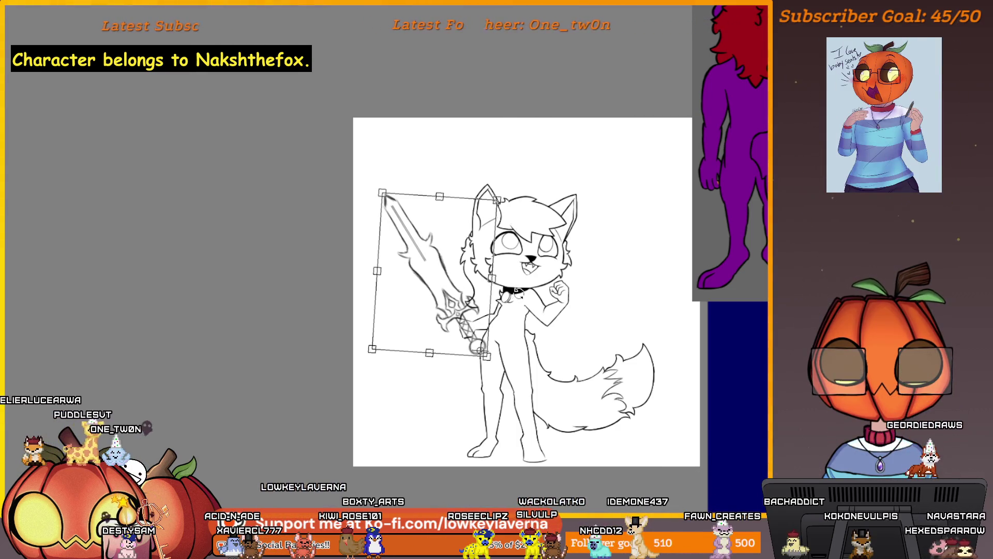
# Restore the normal view, nudge the sword slightly right, and commit its final position.
pyautogui.press('m')
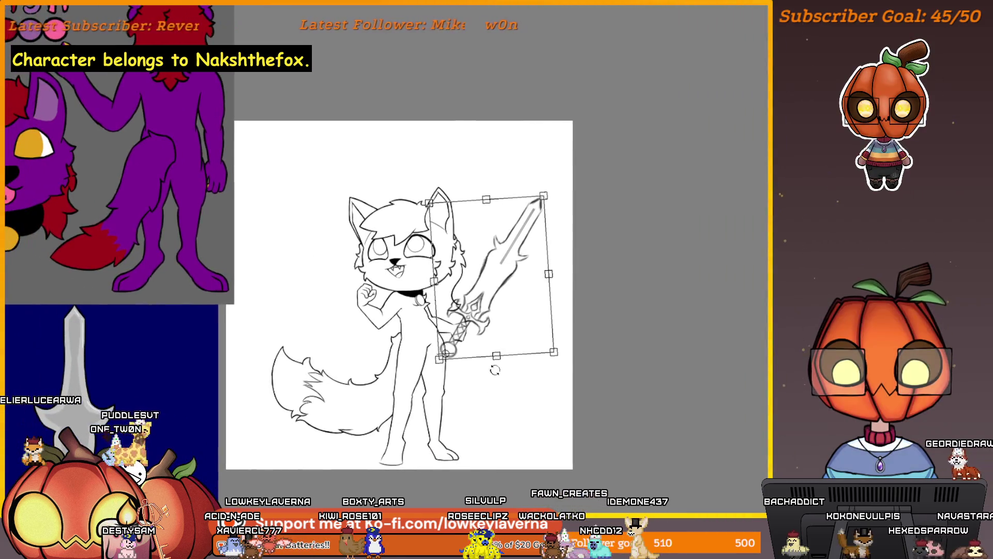
pyautogui.moveTo(494, 328); pyautogui.dragTo(500, 334)
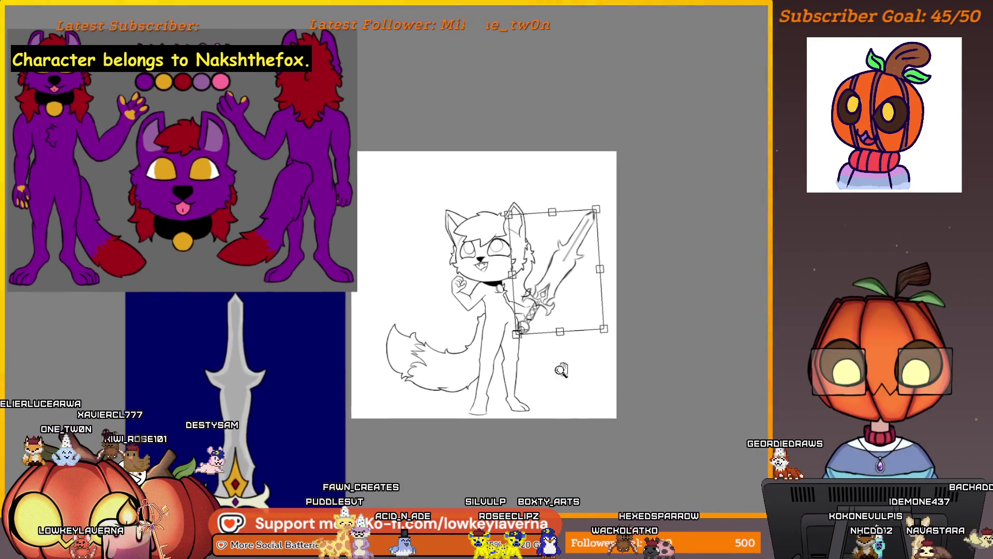
pyautogui.press('Return')
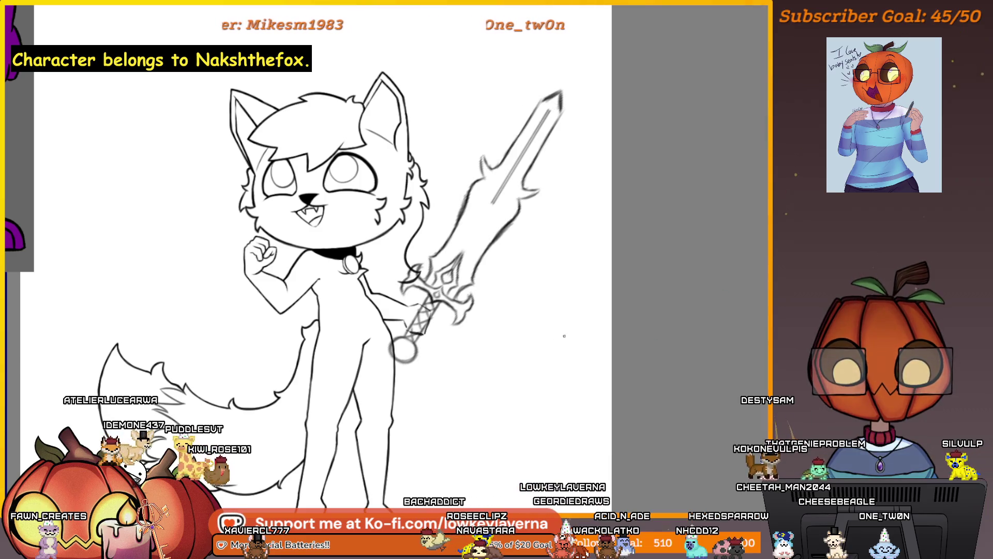
pyautogui.scroll(3, 696, 312)
pyautogui.moveTo(696, 311); pyautogui.dragTo(659, 333)
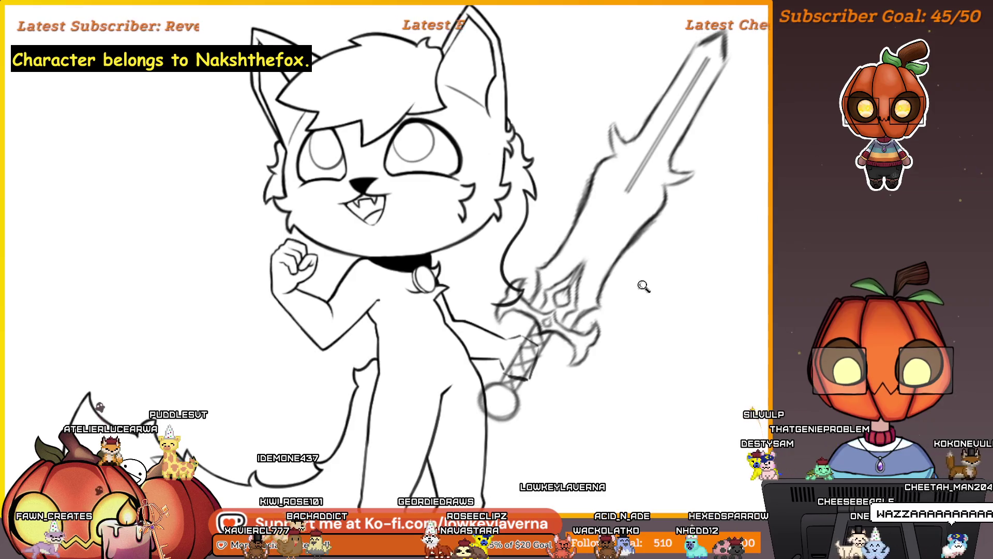
pyautogui.scroll(-3, 642, 288)
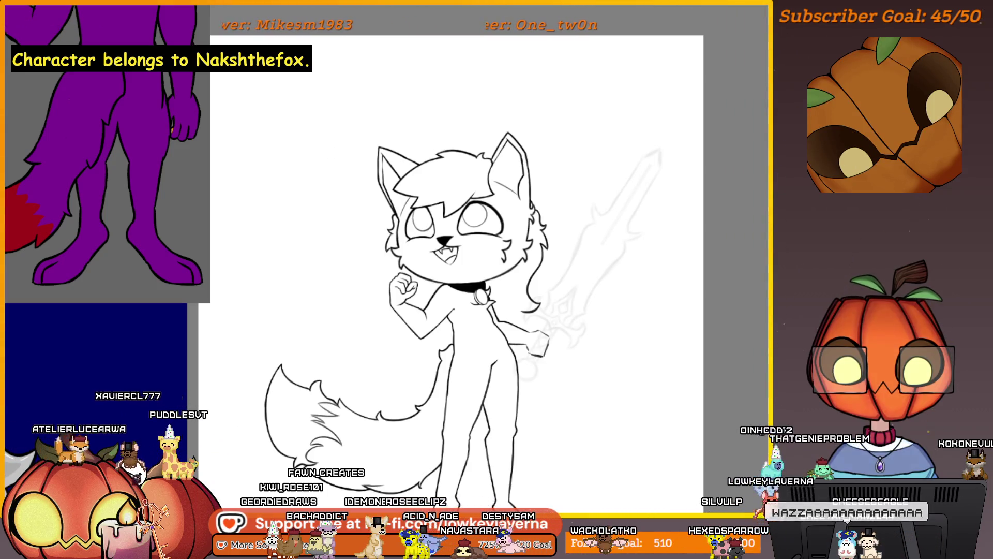
# Fade the sword sketch to a faint, low-opacity guide.
pyautogui.hotkey('ctrl', 'z')
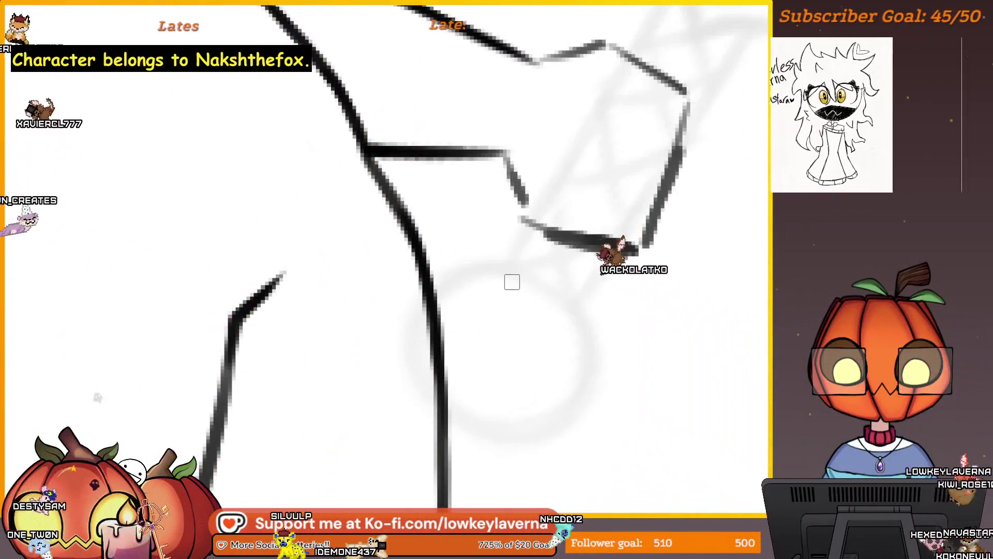
# Ink the ring under the crossguard, replacing two rejected circles with a redrawn curve and top arc.
pyautogui.moveTo(438, 280)
pyautogui.mouseDown()
pyautogui.moveTo(582, 346)
pyautogui.moveTo(446, 414)
pyautogui.mouseUp()
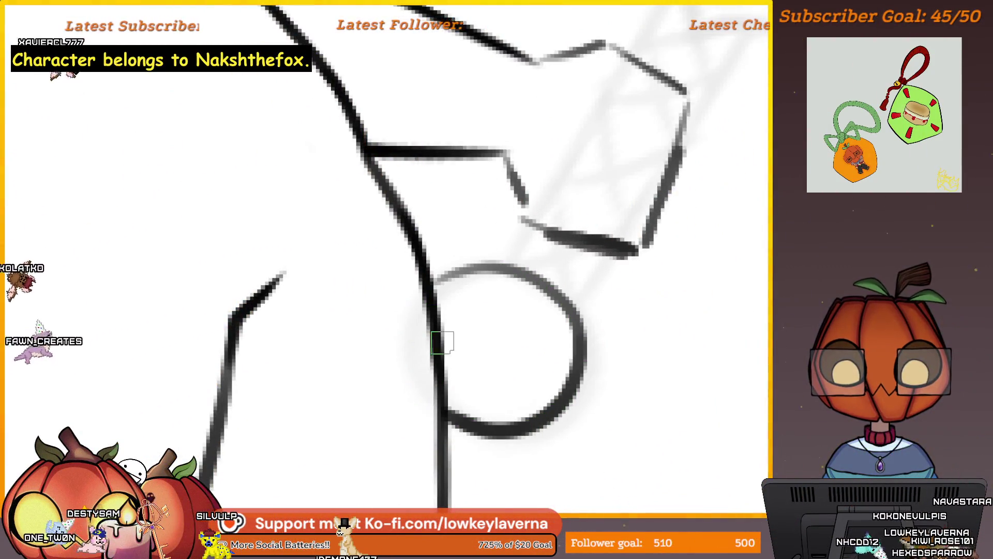
pyautogui.hotkey('ctrl', 'z')
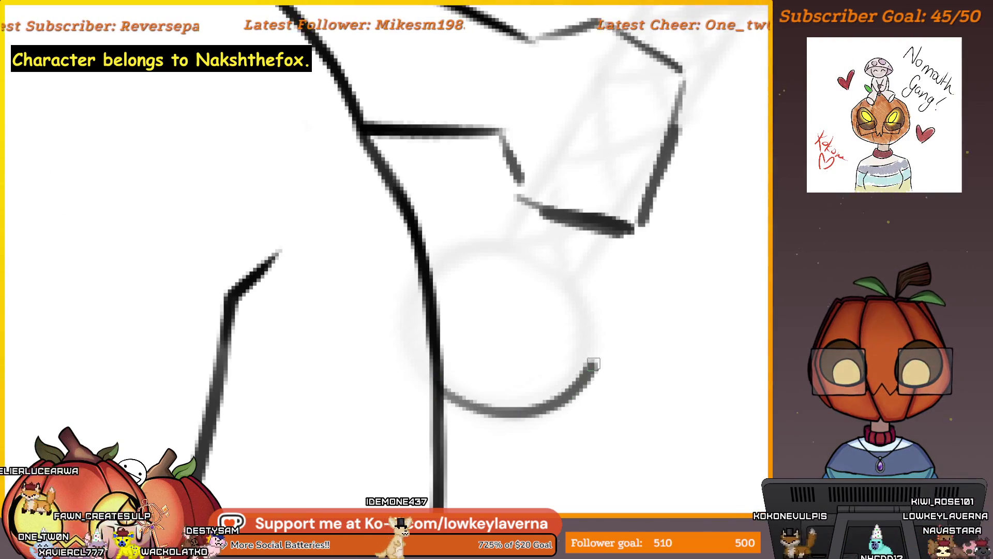
pyautogui.hotkey('ctrl', 'z')
pyautogui.moveTo(429, 252)
pyautogui.mouseDown()
pyautogui.moveTo(469, 228)
pyautogui.moveTo(580, 353)
pyautogui.mouseUp()
pyautogui.scroll(-5, 431, 303)
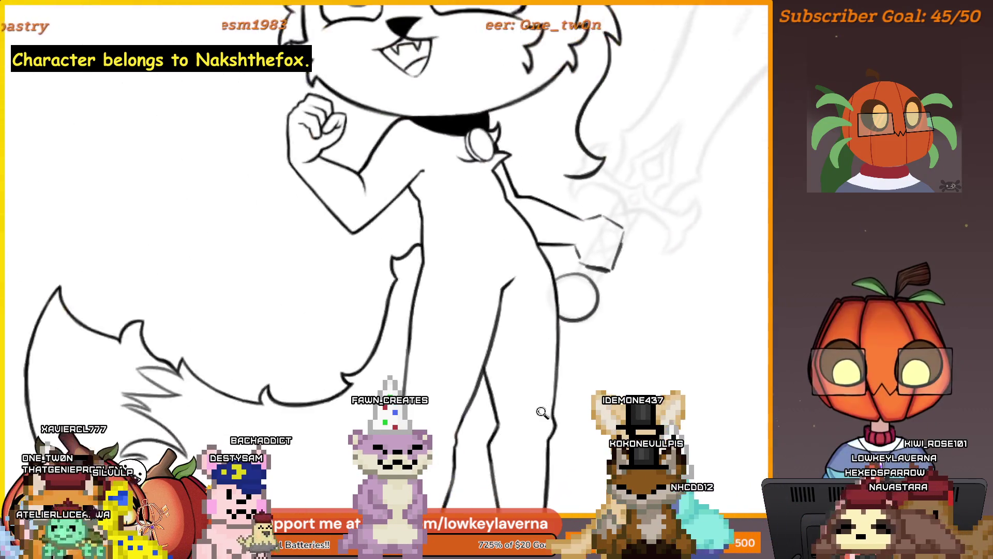
pyautogui.scroll(6, 516, 371)
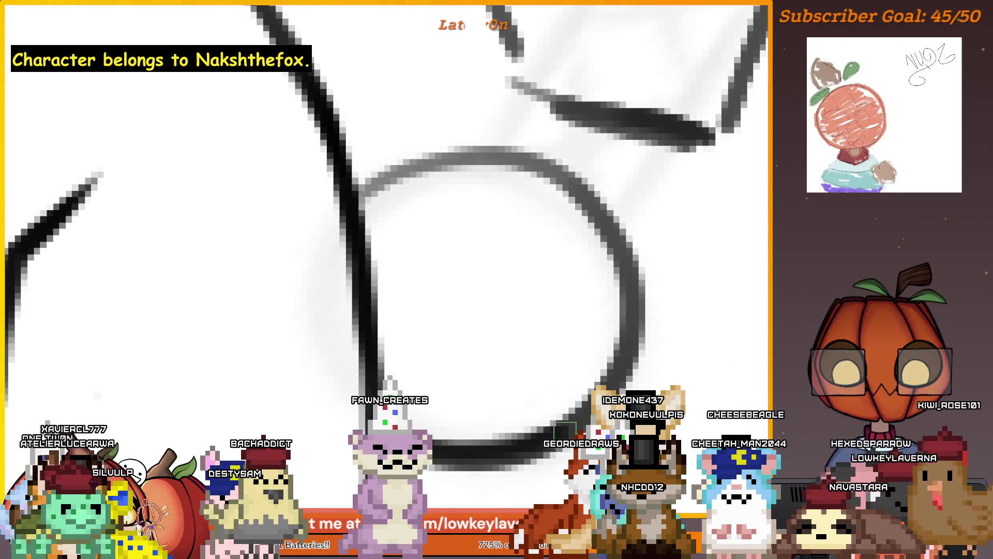
pyautogui.moveTo(636, 297)
pyautogui.mouseDown()
pyautogui.moveTo(535, 155)
pyautogui.moveTo(359, 207)
pyautogui.moveTo(546, 159)
pyautogui.mouseUp()
pyautogui.scroll(-2, 546, 159)
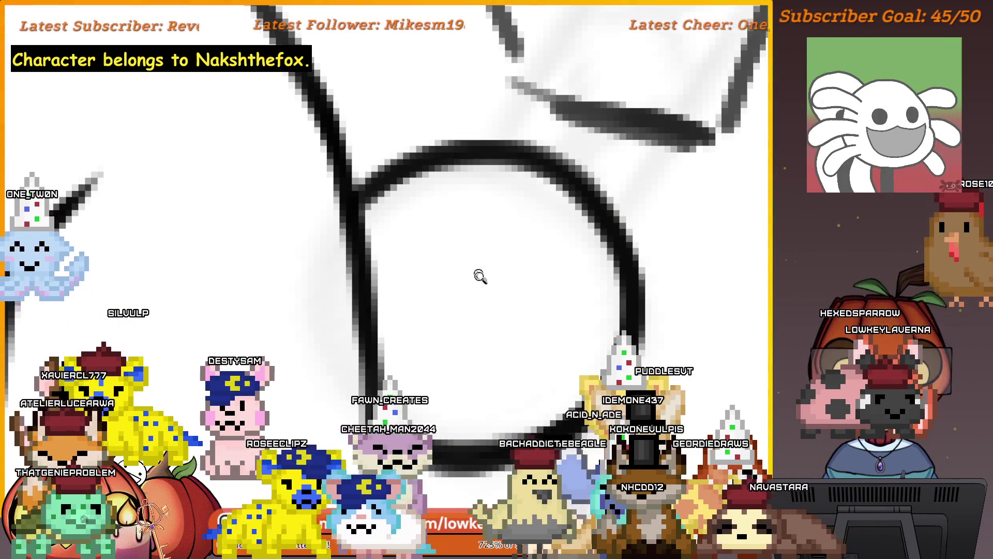
pyautogui.scroll(-3, 538, 314)
pyautogui.scroll(5, 537, 315)
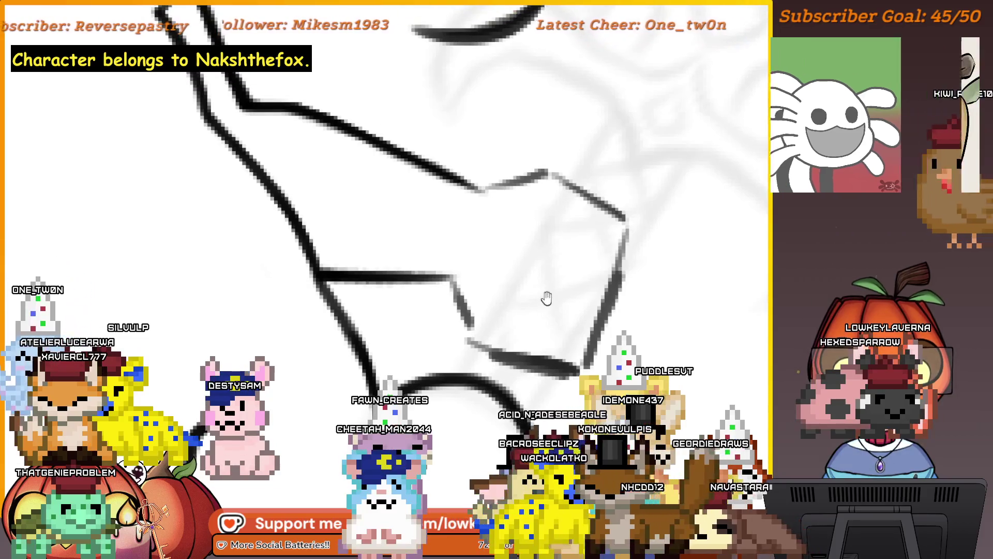
pyautogui.scroll(-2, 509, 311)
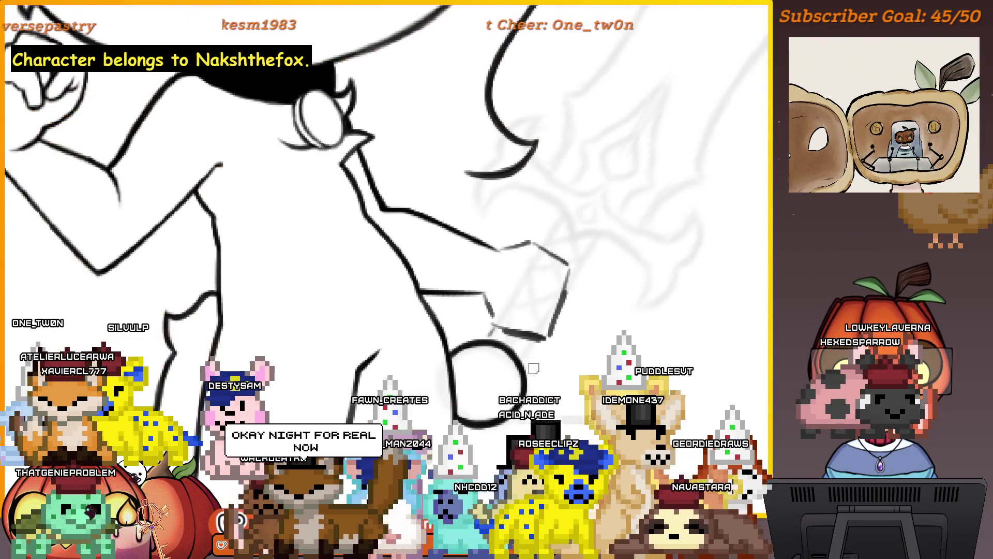
pyautogui.scroll(-3, 567, 331)
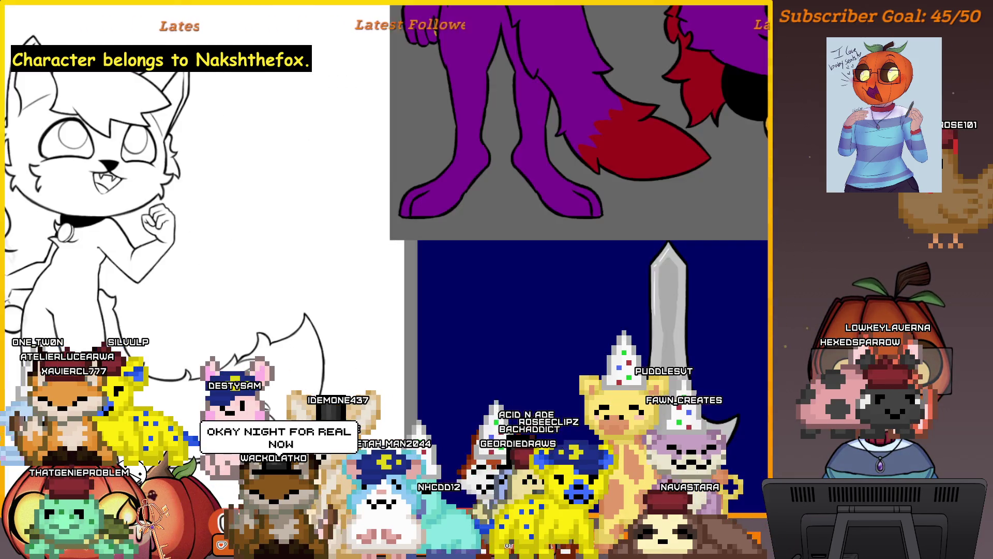
# Mirror the view and ink both long edges of the sword blade in black.
pyautogui.press('h')
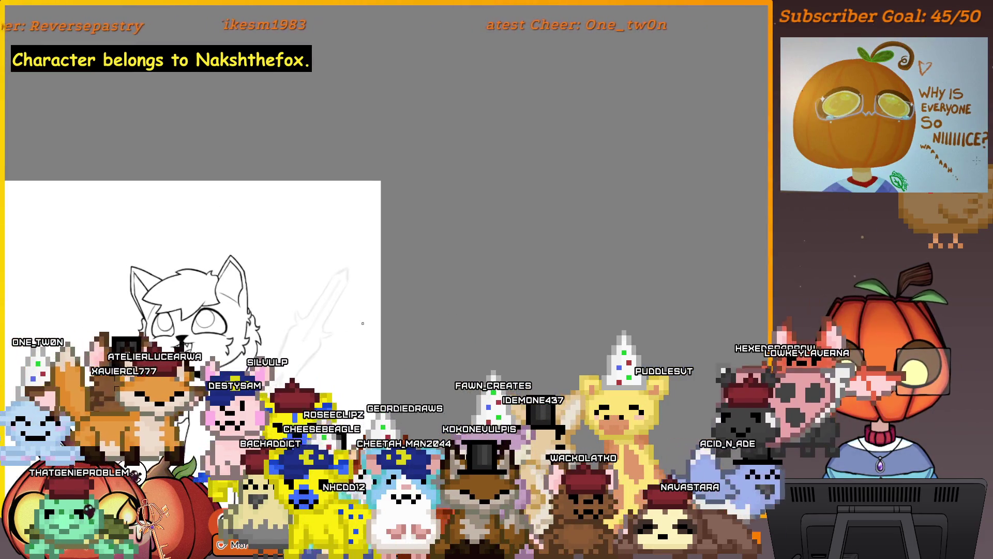
pyautogui.moveTo(531, 358)
pyautogui.mouseDown()
pyautogui.moveTo(318, 215)
pyautogui.moveTo(413, 293)
pyautogui.mouseUp()
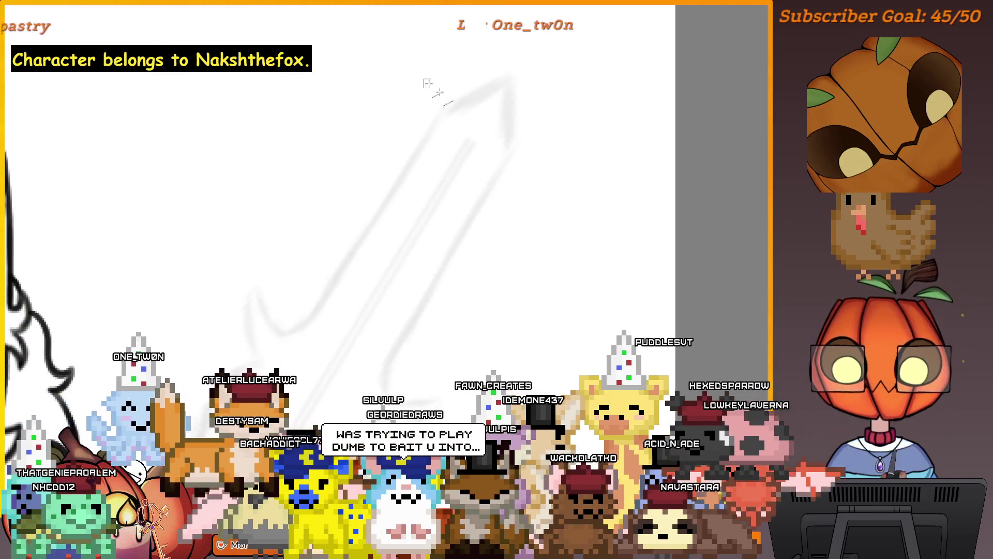
pyautogui.moveTo(468, 162); pyautogui.dragTo(321, 385)
pyautogui.moveTo(522, 303); pyautogui.dragTo(491, 282)
pyautogui.moveTo(505, 182); pyautogui.dragTo(377, 404)
pyautogui.scroll(-2, 439, 348)
pyautogui.hscroll(-2, 439, 348)
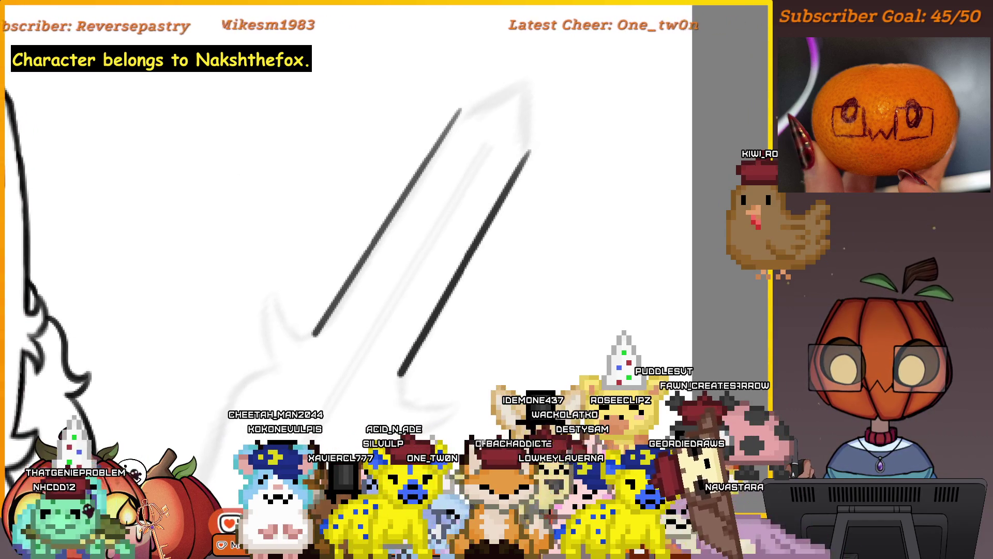
pyautogui.hotkey('ctrl', '+')
pyautogui.hscroll(-5, 298, 265)
# Ink the curled hook at the blade's base and sweep the crossguard stroke down-left.
pyautogui.moveTo(455, 310)
pyautogui.mouseDown()
pyautogui.moveTo(349, 211)
pyautogui.moveTo(320, 336)
pyautogui.moveTo(344, 390)
pyautogui.mouseUp()
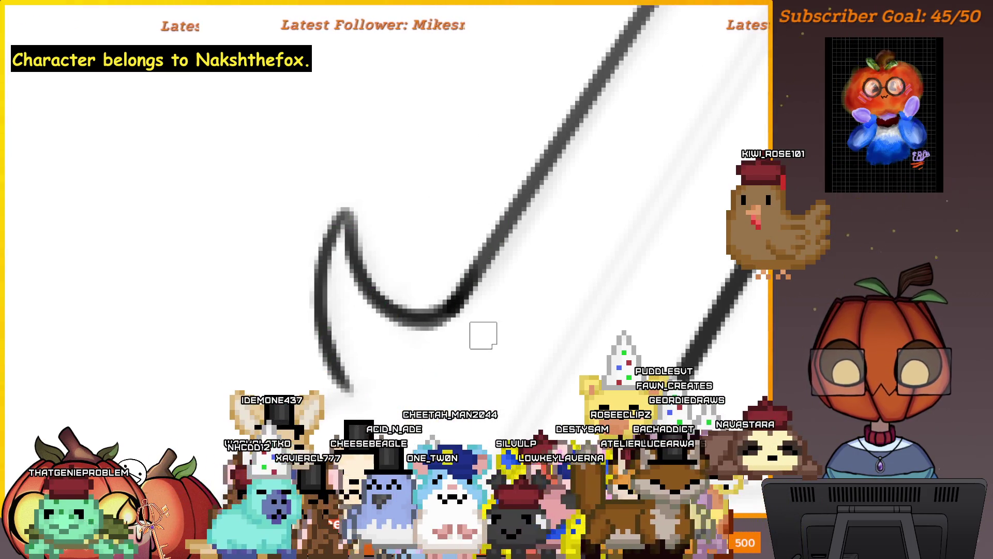
pyautogui.hotkey('ctrl', '-')
pyautogui.click(477, 318)
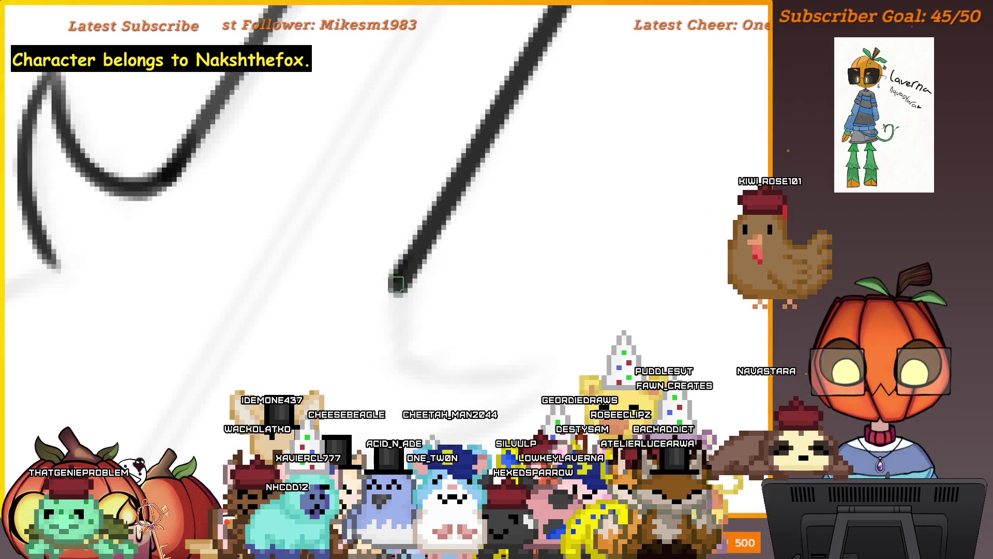
pyautogui.moveTo(396, 283); pyautogui.dragTo(546, 358)
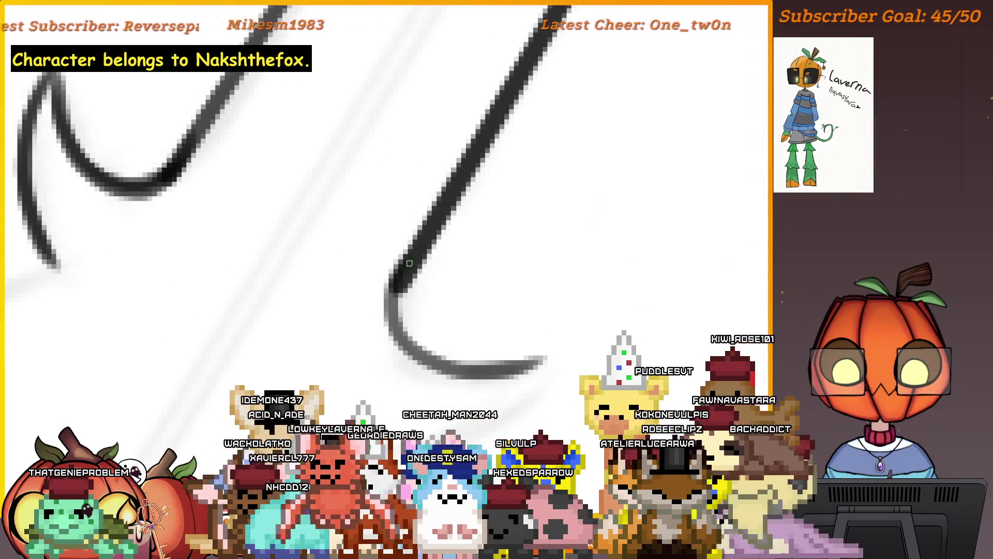
pyautogui.moveTo(551, 352); pyautogui.dragTo(574, 335)
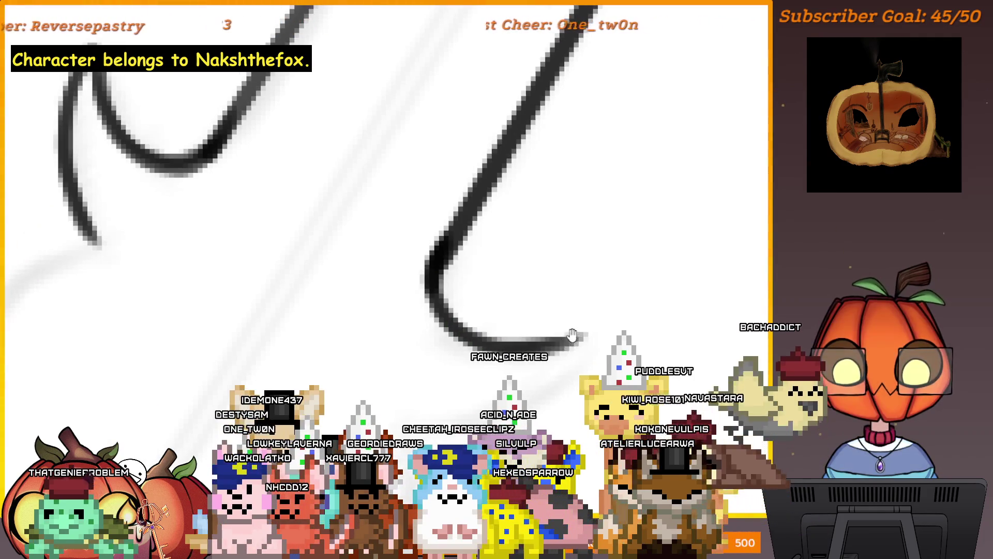
pyautogui.moveTo(550, 368); pyautogui.dragTo(576, 337)
pyautogui.moveTo(612, 306); pyautogui.dragTo(429, 399)
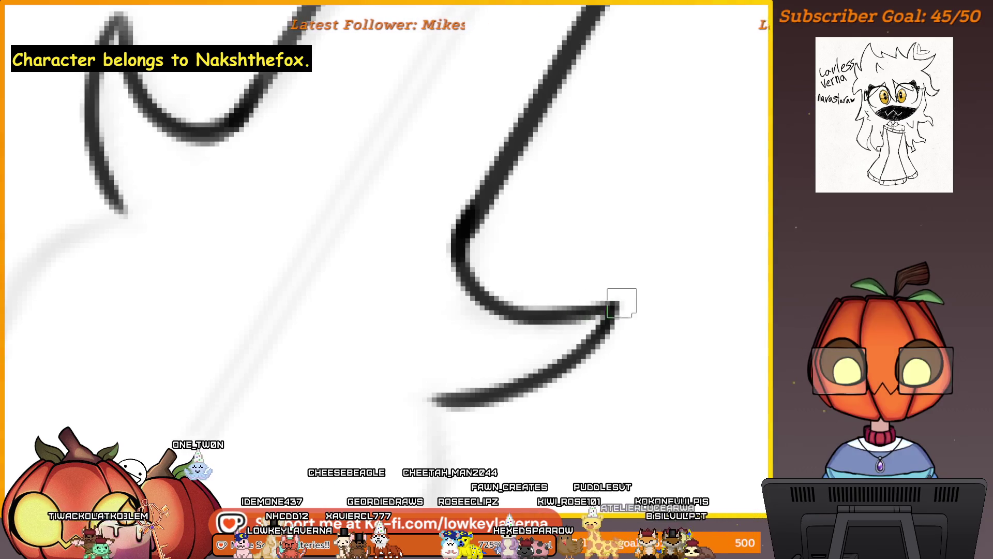
pyautogui.scroll(-2, 532, 279)
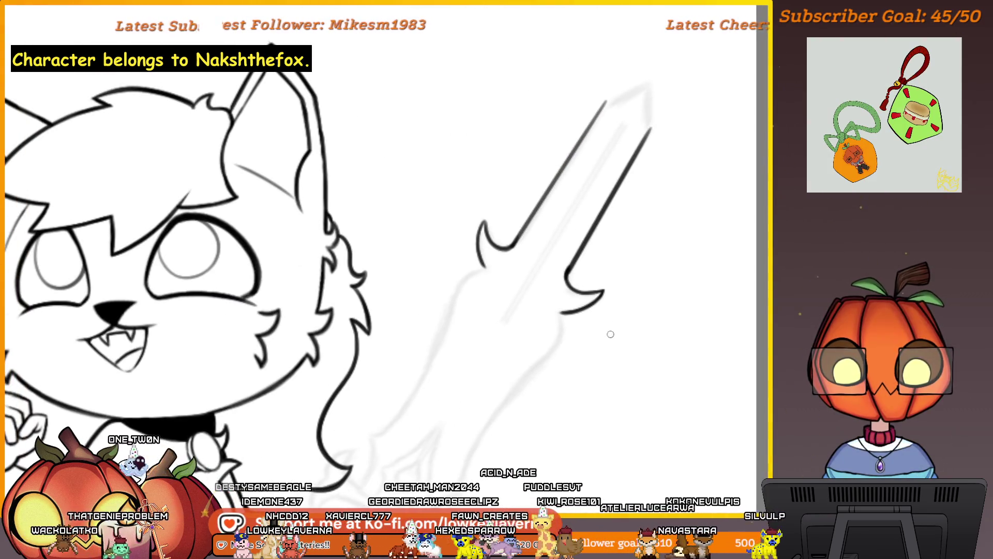
# Extend the black crossguard line down-left along the sketch, following it across the lineart.
pyautogui.scroll(3, 549, 340)
pyautogui.moveTo(572, 317)
pyautogui.mouseDown()
pyautogui.moveTo(641, 246)
pyautogui.moveTo(671, 125)
pyautogui.mouseUp()
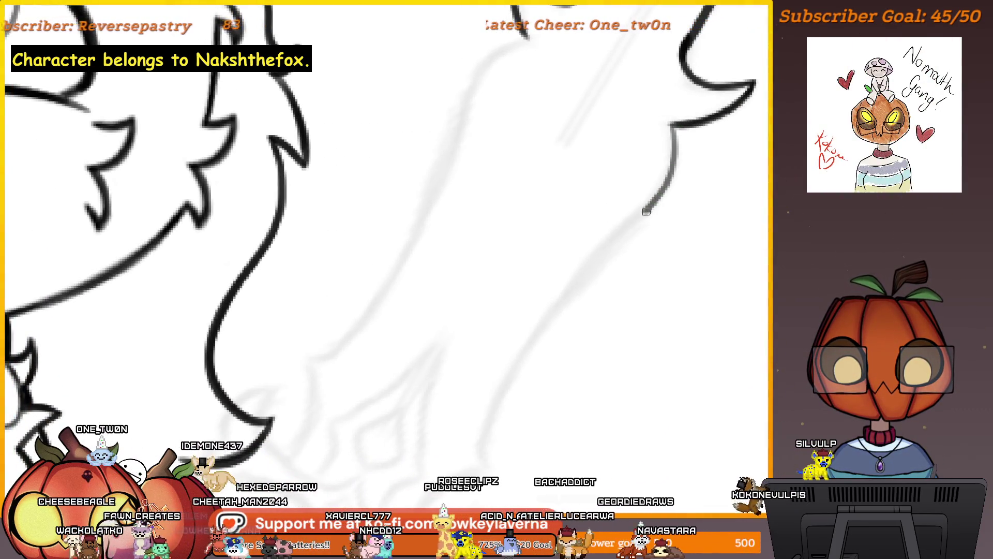
pyautogui.moveTo(580, 277); pyautogui.dragTo(496, 401)
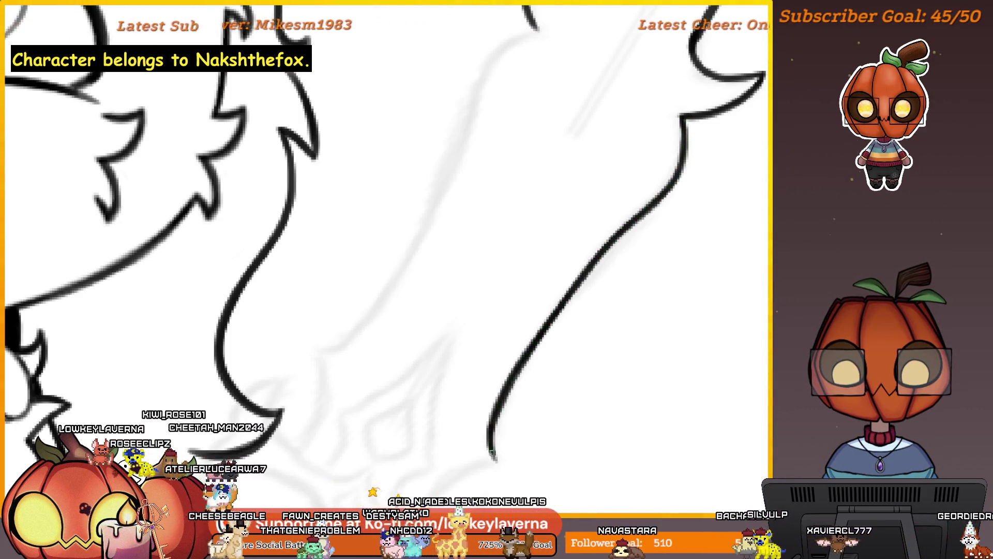
pyautogui.moveTo(510, 299)
pyautogui.mouseDown()
pyautogui.moveTo(581, 259)
pyautogui.moveTo(621, 107)
pyautogui.moveTo(616, 88)
pyautogui.moveTo(565, 124)
pyautogui.moveTo(476, 336)
pyautogui.moveTo(398, 409)
pyautogui.mouseUp()
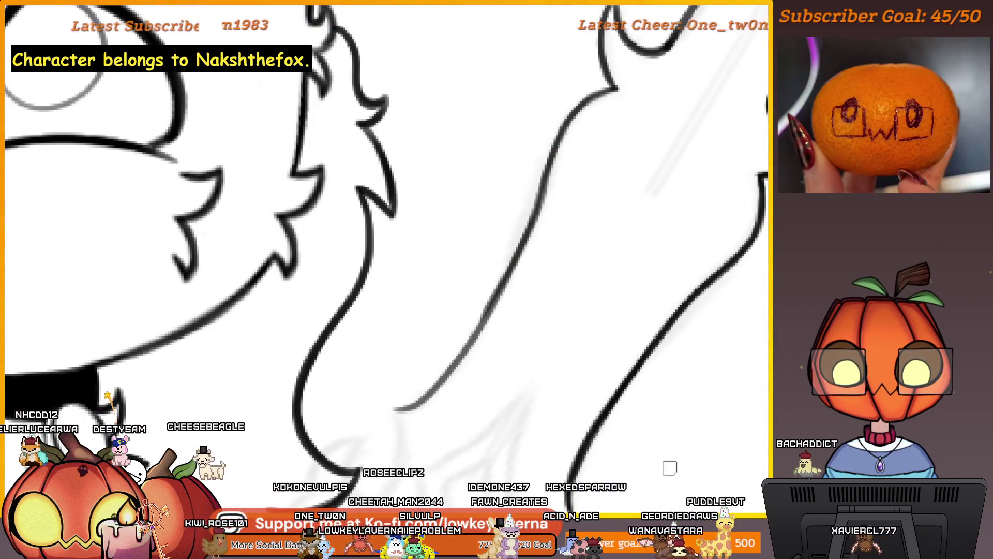
pyautogui.moveTo(658, 440)
pyautogui.mouseDown()
pyautogui.moveTo(721, 452)
pyautogui.moveTo(641, 441)
pyautogui.moveTo(653, 448)
pyautogui.mouseUp()
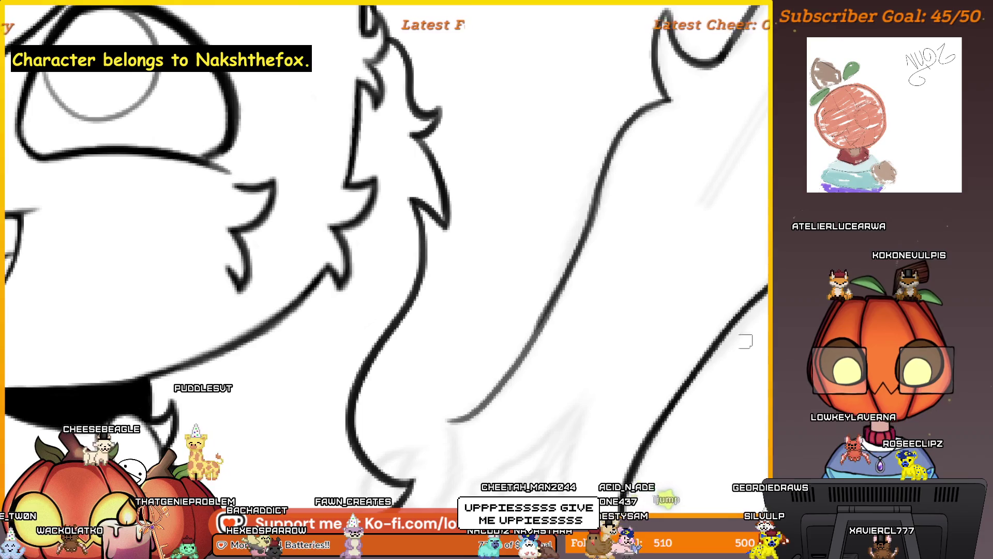
pyautogui.scroll(-5, 670, 340)
# Trace the thin corner line down-left, then draw and darken the prong's right-hand stroke.
pyautogui.moveTo(670, 339)
pyautogui.mouseDown()
pyautogui.moveTo(704, 422)
pyautogui.moveTo(693, 390)
pyautogui.moveTo(694, 437)
pyautogui.moveTo(681, 421)
pyautogui.mouseUp()
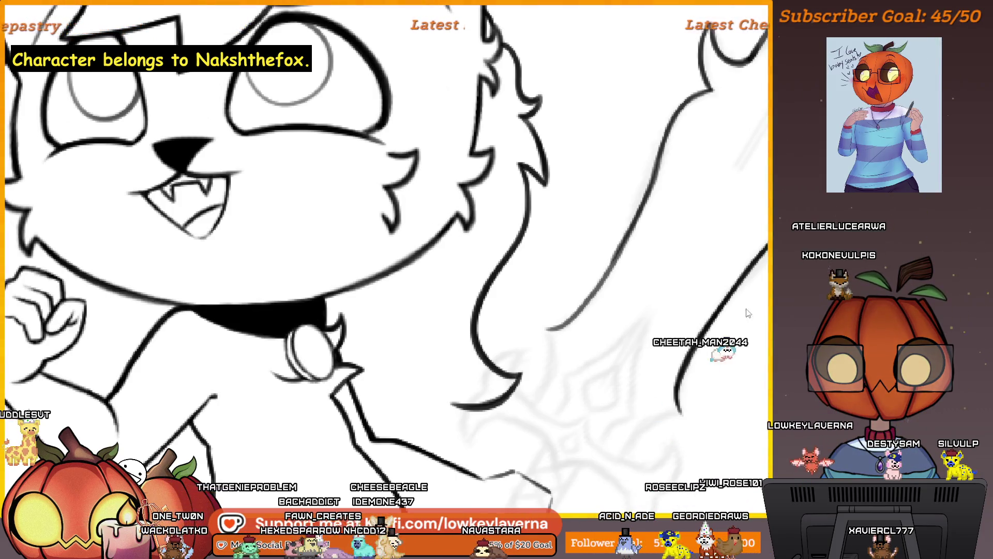
pyautogui.scroll(5, 555, 379)
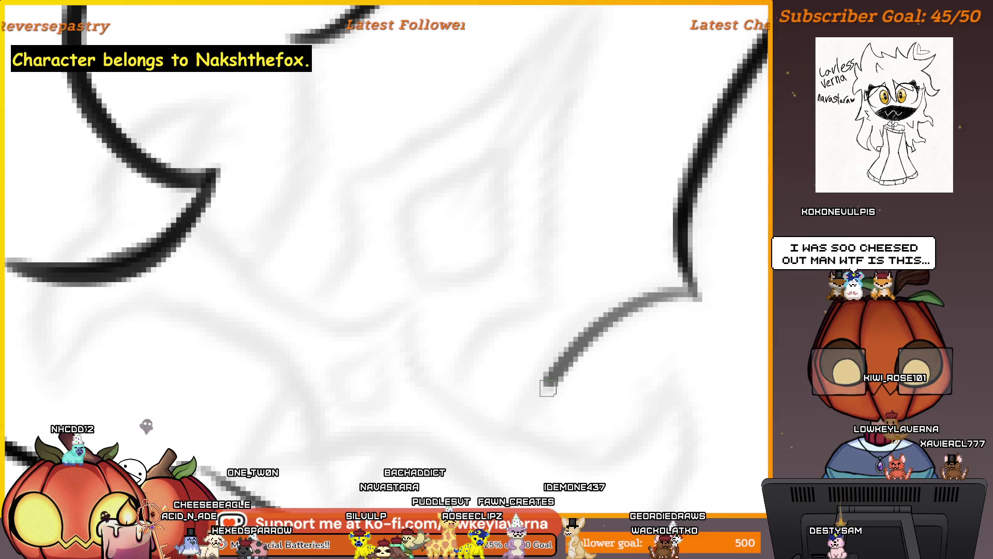
pyautogui.moveTo(685, 294)
pyautogui.mouseDown()
pyautogui.moveTo(621, 319)
pyautogui.moveTo(535, 406)
pyautogui.mouseUp()
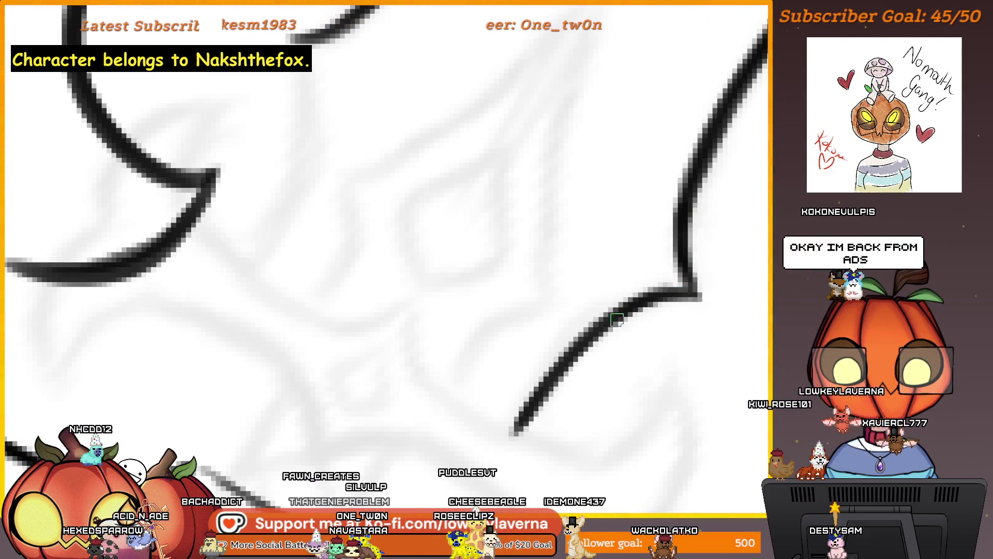
pyautogui.scroll(-3, 672, 349)
pyautogui.scroll(3, 646, 425)
pyautogui.moveTo(607, 427)
pyautogui.mouseDown()
pyautogui.moveTo(630, 468)
pyautogui.moveTo(666, 415)
pyautogui.mouseUp()
pyautogui.scroll(4, 582, 351)
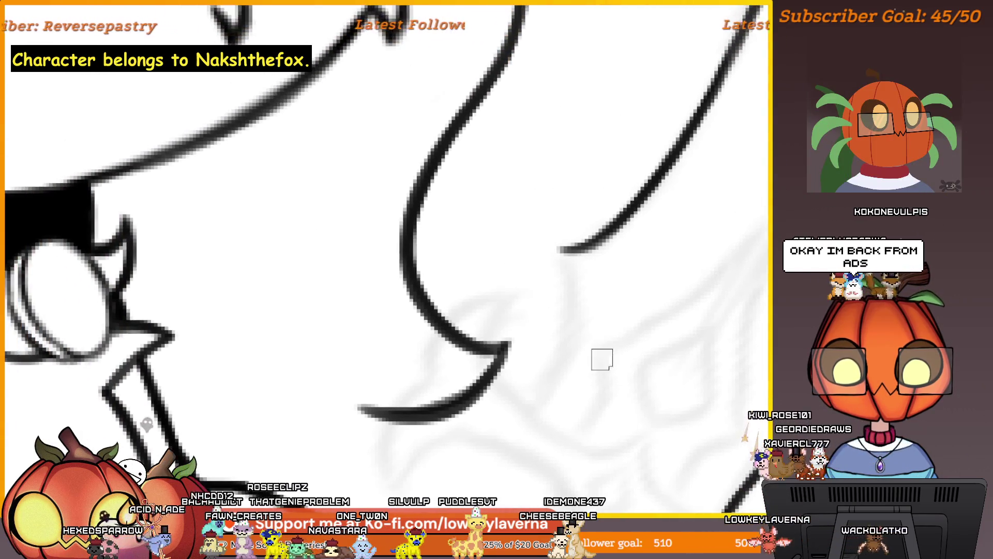
pyautogui.moveTo(503, 450); pyautogui.dragTo(613, 305)
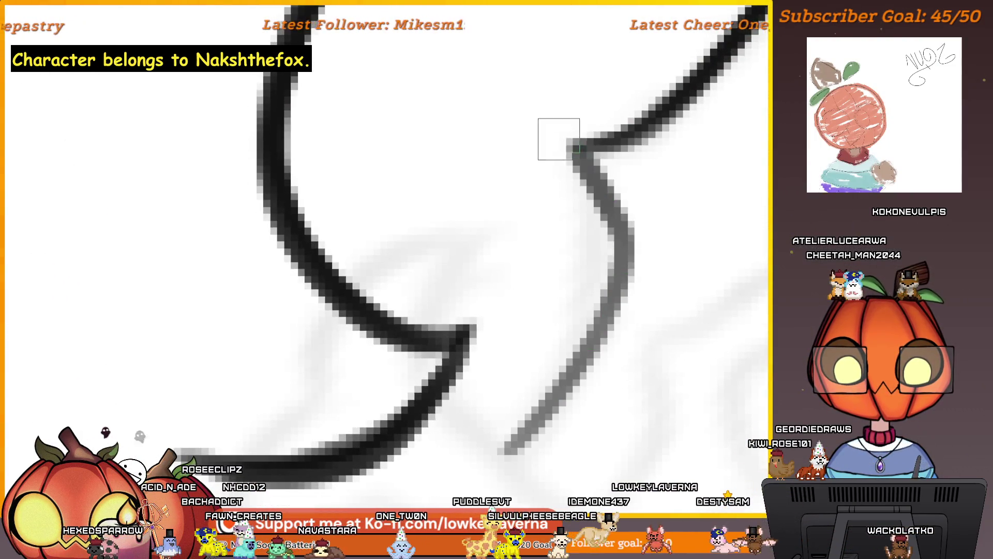
pyautogui.moveTo(534, 421)
pyautogui.mouseDown()
pyautogui.moveTo(553, 404)
pyautogui.moveTo(520, 437)
pyautogui.mouseUp()
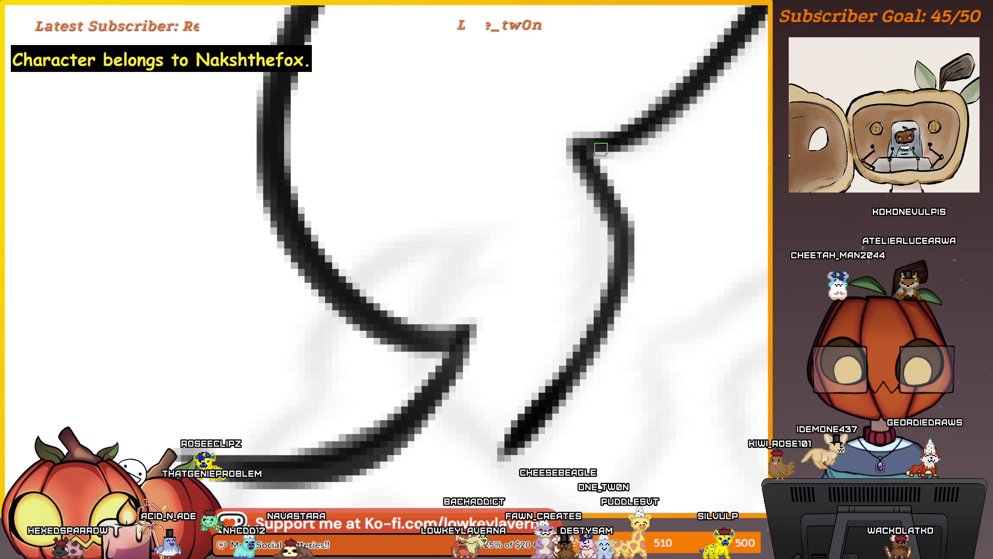
pyautogui.scroll(-4, 562, 348)
pyautogui.moveTo(636, 304); pyautogui.dragTo(640, 332)
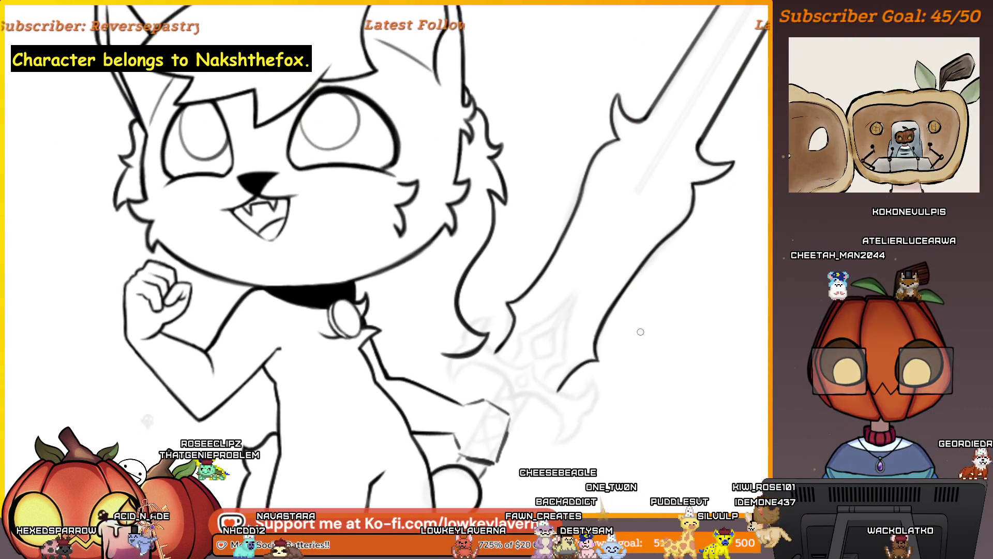
# Flip the view, zoom onto the guard, and draw a C-shaped curve, undoing the joining stroke.
pyautogui.press('m')
pyautogui.scroll(3, 724, 407)
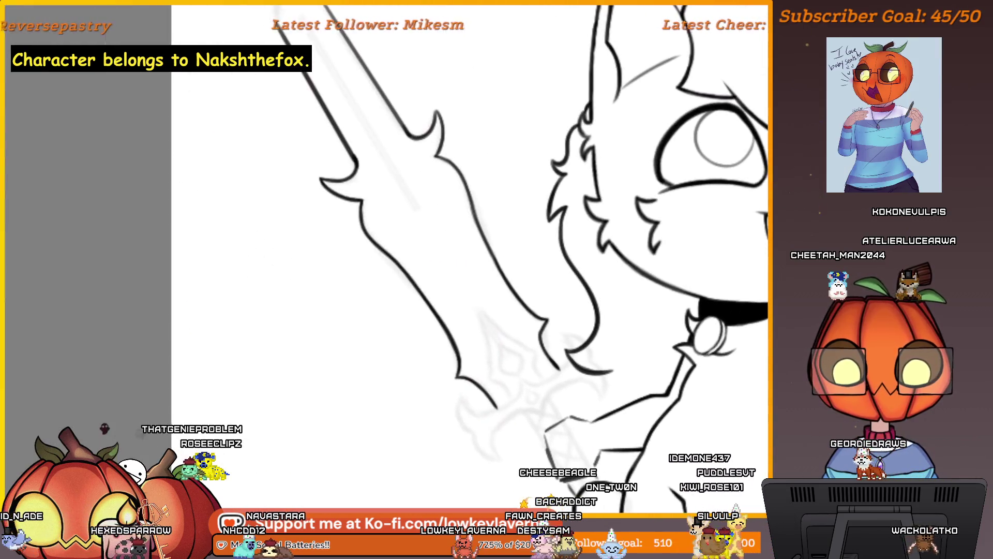
pyautogui.scroll(-4, 534, 382)
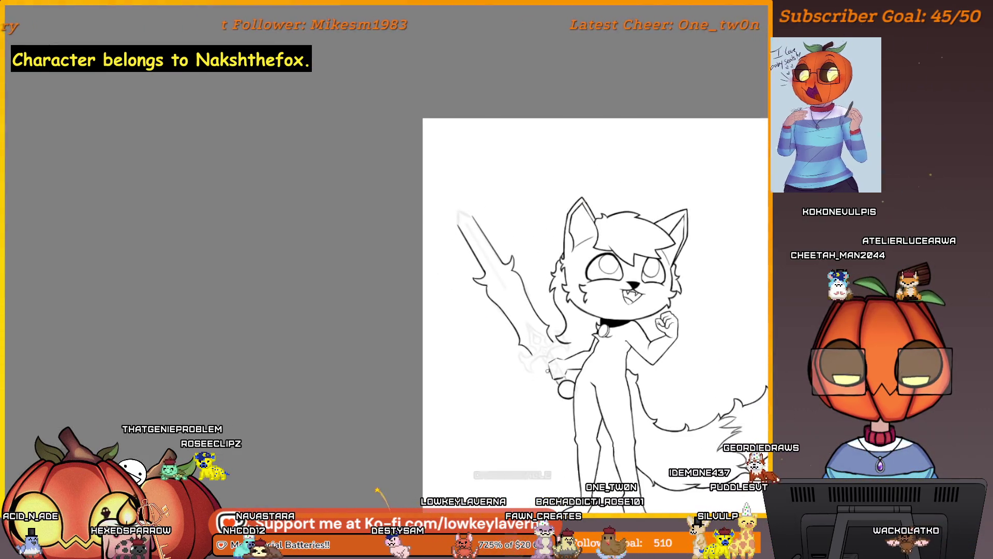
pyautogui.scroll(5, 572, 217)
pyautogui.moveTo(573, 217); pyautogui.dragTo(551, 355)
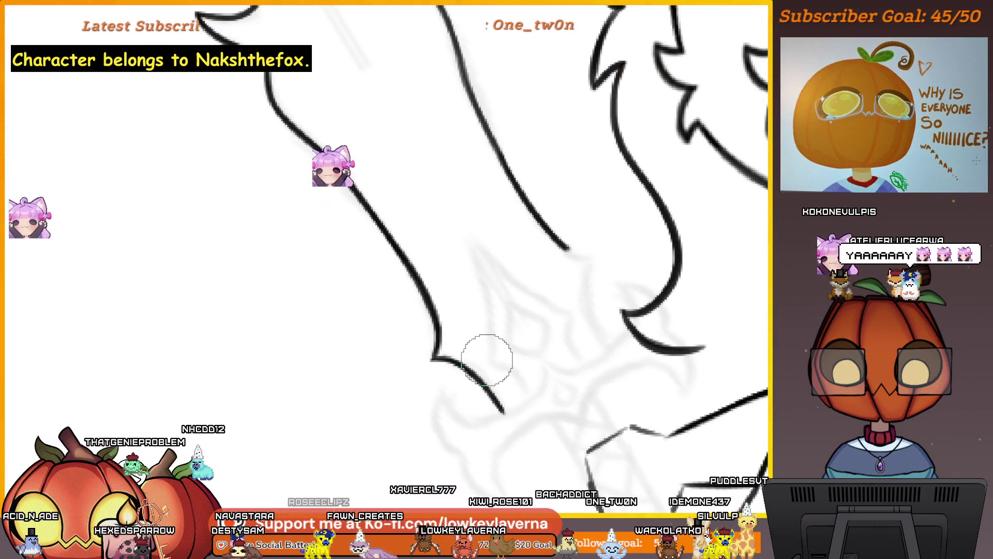
pyautogui.scroll(5, 629, 218)
pyautogui.scroll(2, 629, 217)
pyautogui.moveTo(601, 385)
pyautogui.mouseDown()
pyautogui.moveTo(542, 238)
pyautogui.moveTo(581, 115)
pyautogui.mouseUp()
pyautogui.scroll(5, 525, 215)
pyautogui.moveTo(518, 217)
pyautogui.mouseDown()
pyautogui.moveTo(603, 255)
pyautogui.moveTo(503, 209)
pyautogui.mouseUp()
pyautogui.hotkey('ctrl', 'z')
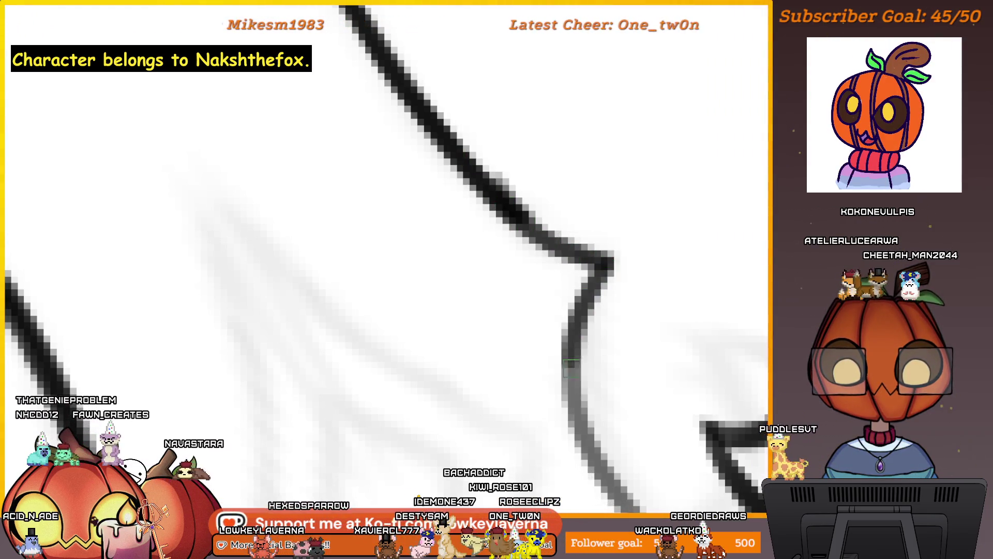
pyautogui.scroll(-3, 573, 358)
pyautogui.scroll(2, 572, 257)
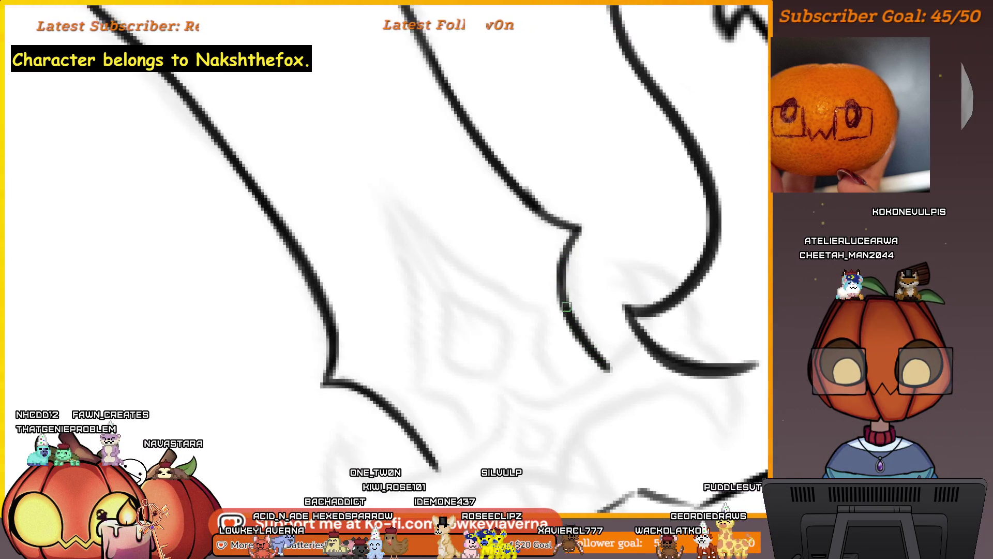
# Extend the guard line up-right so it curves upward.
pyautogui.moveTo(644, 371); pyautogui.dragTo(657, 456)
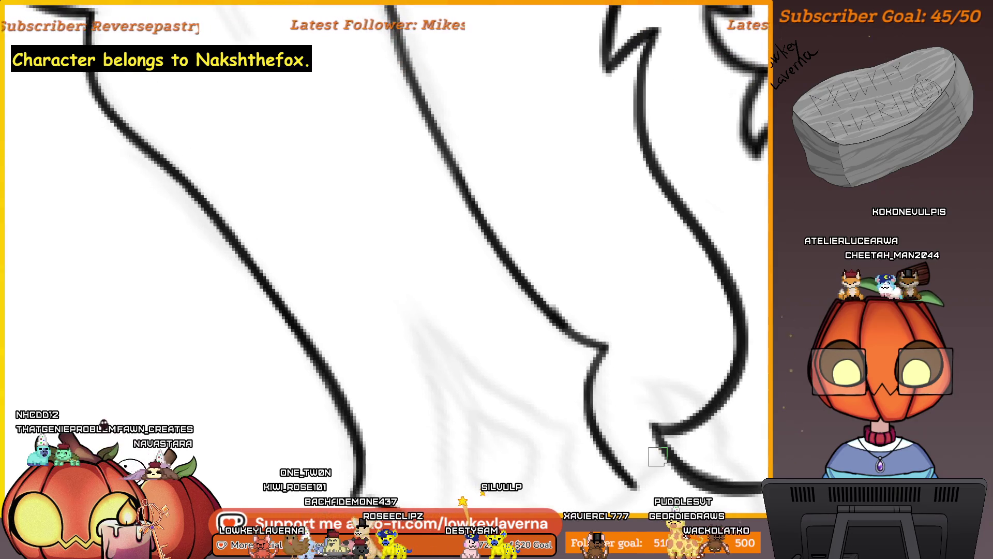
pyautogui.scroll(-1, 555, 263)
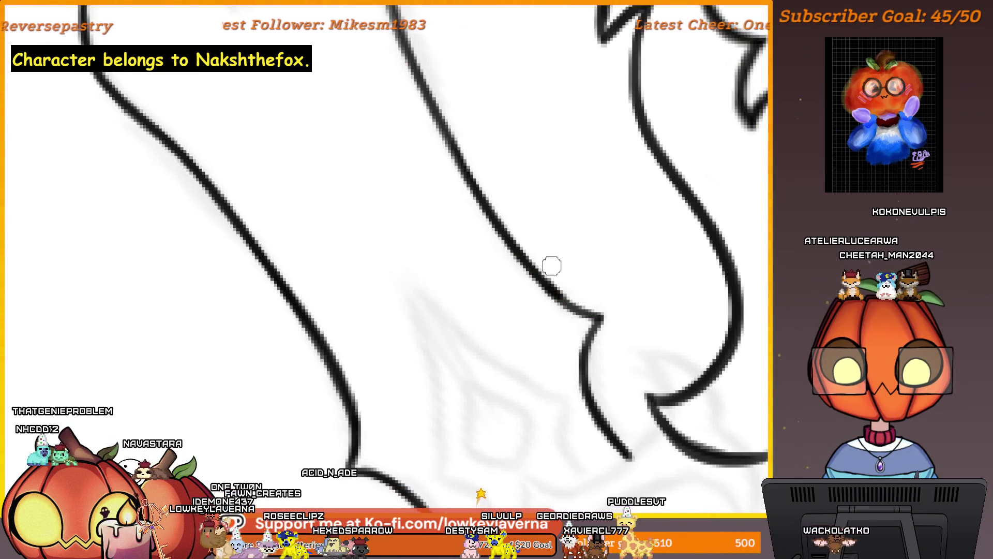
pyautogui.scroll(-3, 576, 325)
pyautogui.moveTo(548, 337)
pyautogui.mouseDown()
pyautogui.moveTo(579, 384)
pyautogui.moveTo(668, 255)
pyautogui.moveTo(527, 323)
pyautogui.mouseUp()
pyautogui.scroll(5, 586, 370)
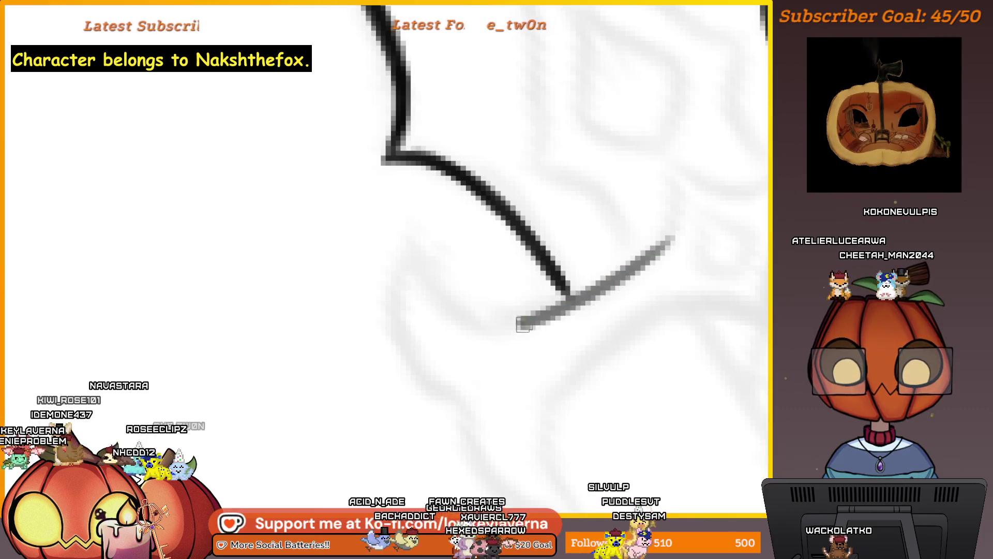
pyautogui.moveTo(628, 274)
pyautogui.mouseDown()
pyautogui.moveTo(681, 207)
pyautogui.moveTo(675, 163)
pyautogui.mouseUp()
pyautogui.moveTo(703, 235)
pyautogui.mouseDown()
pyautogui.moveTo(597, 336)
pyautogui.moveTo(596, 368)
pyautogui.mouseUp()
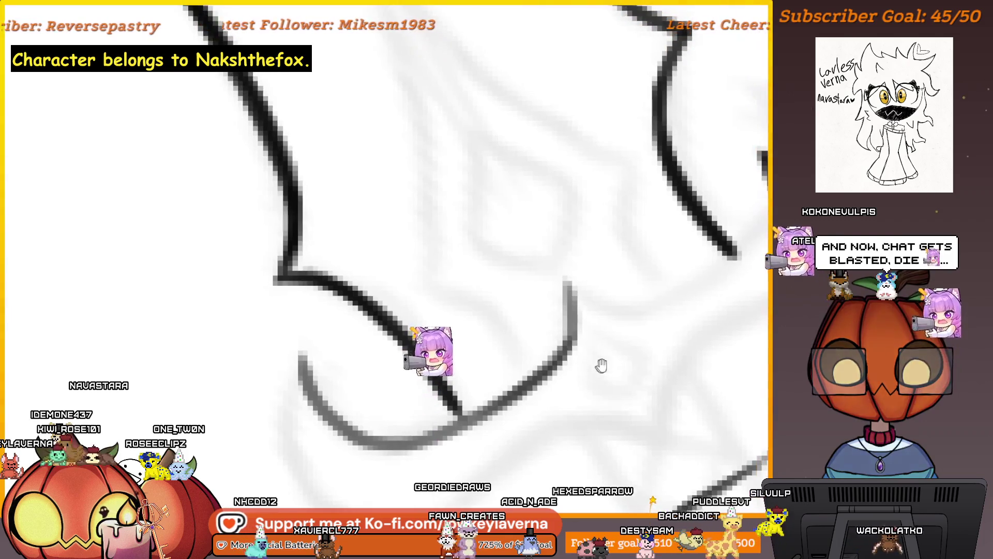
pyautogui.scroll(3, 635, 377)
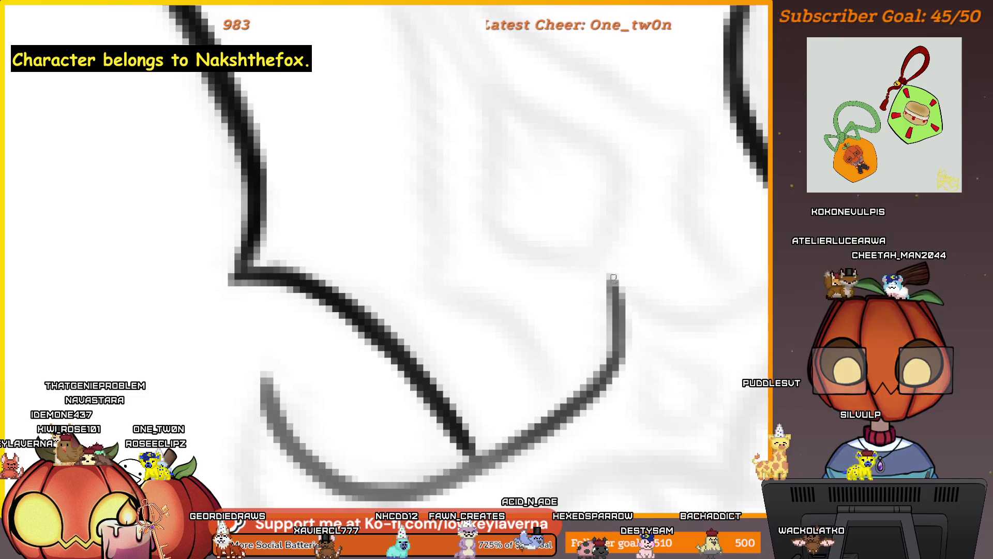
pyautogui.moveTo(611, 272)
pyautogui.mouseDown()
pyautogui.moveTo(604, 373)
pyautogui.moveTo(691, 292)
pyautogui.mouseUp()
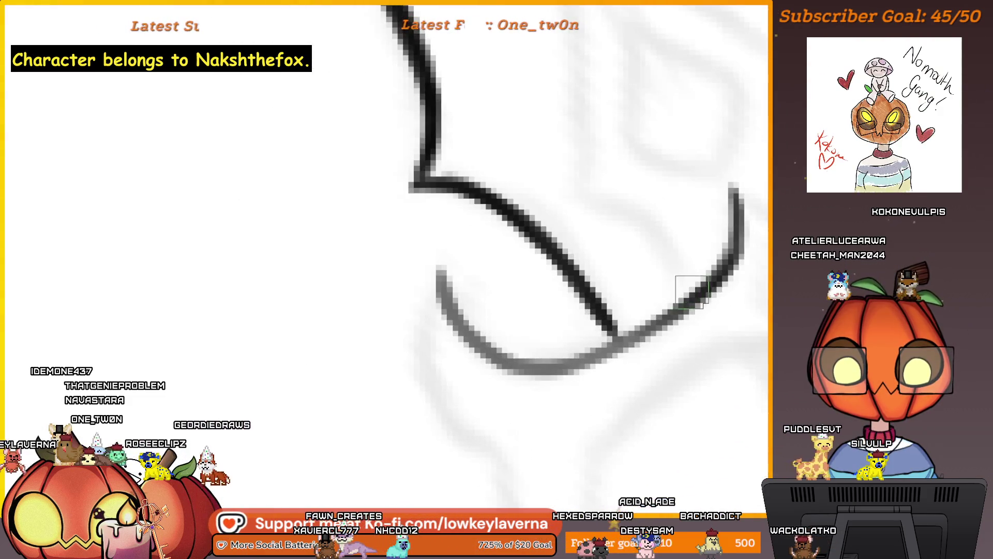
pyautogui.scroll(-5, 497, 293)
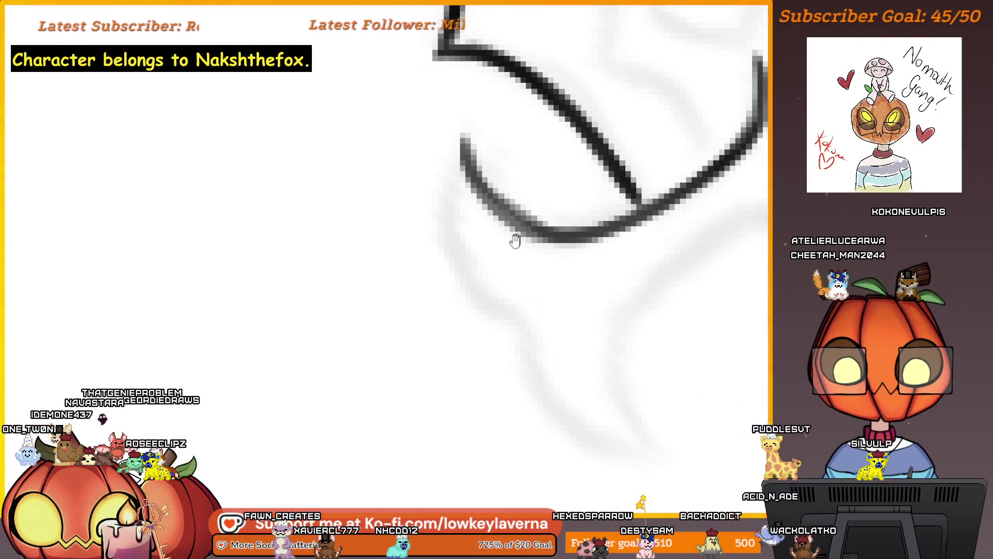
pyautogui.moveTo(439, 85)
pyautogui.mouseDown()
pyautogui.moveTo(428, 177)
pyautogui.moveTo(529, 270)
pyautogui.mouseUp()
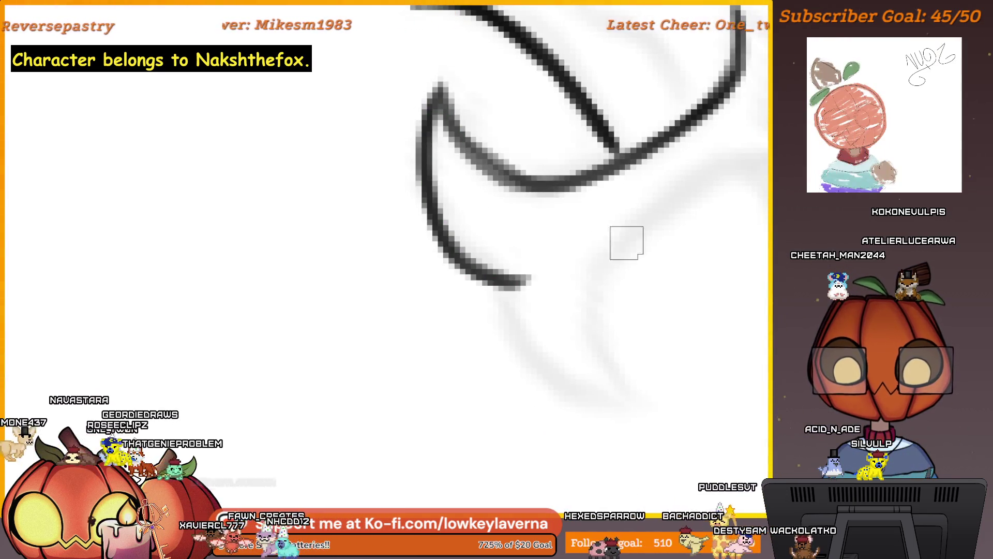
# Curve the stroke down-left into the lower prong, undoing the faint attempts.
pyautogui.moveTo(637, 265); pyautogui.dragTo(580, 321)
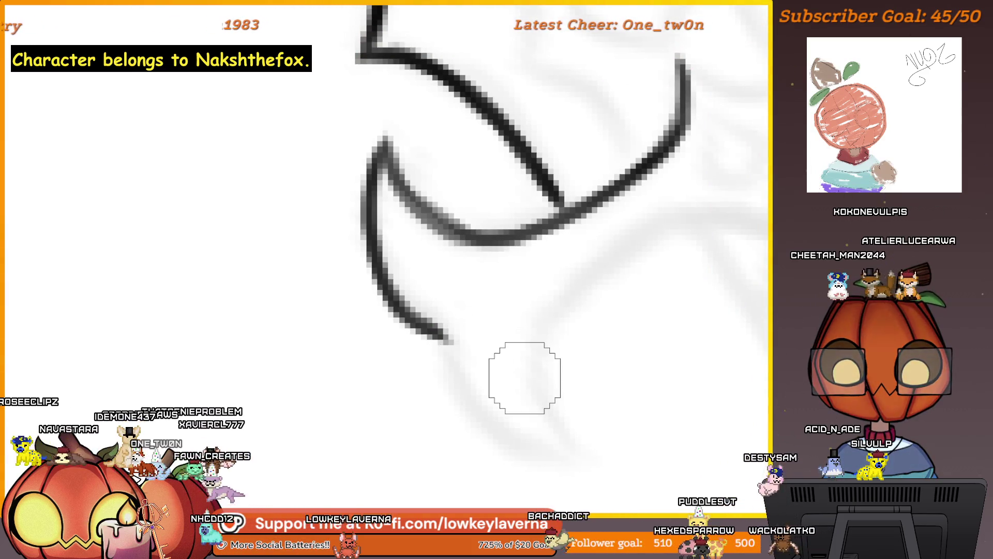
pyautogui.moveTo(612, 324)
pyautogui.mouseDown()
pyautogui.moveTo(523, 362)
pyautogui.moveTo(578, 334)
pyautogui.mouseUp()
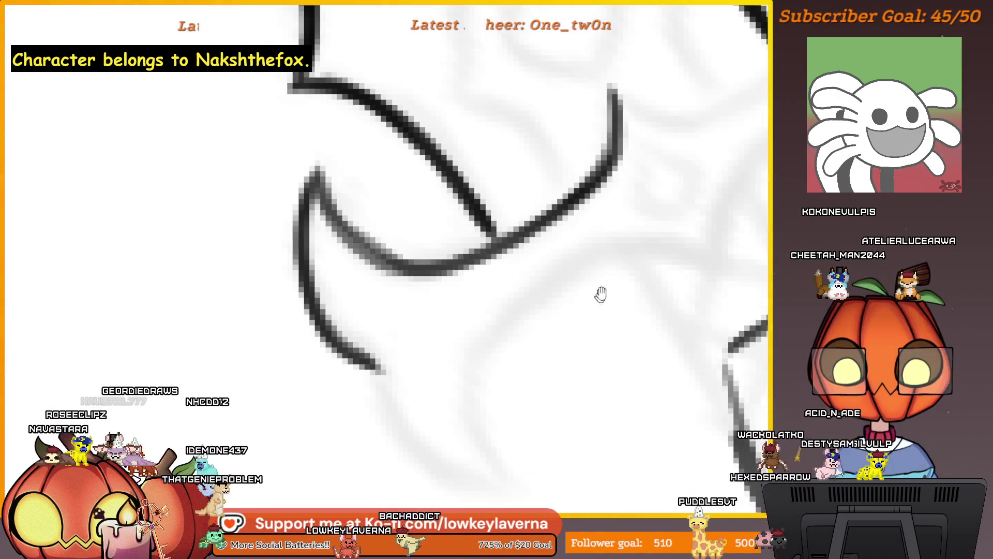
pyautogui.moveTo(545, 281); pyautogui.dragTo(467, 379)
pyautogui.moveTo(491, 325)
pyautogui.mouseDown()
pyautogui.moveTo(513, 265)
pyautogui.moveTo(496, 290)
pyautogui.moveTo(546, 430)
pyautogui.mouseUp()
pyautogui.hotkey('ctrl', 'z')
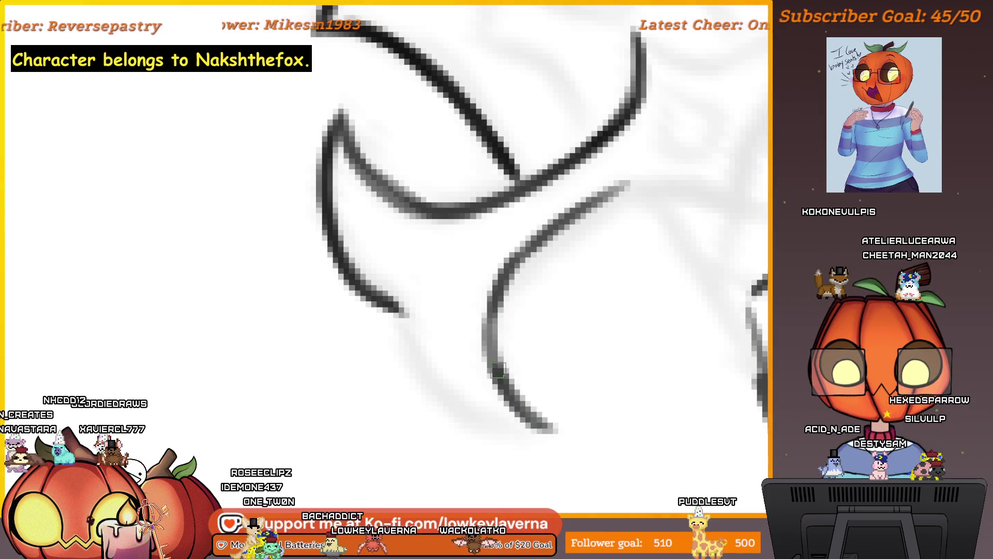
pyautogui.moveTo(526, 358); pyautogui.dragTo(589, 337)
pyautogui.moveTo(613, 412)
pyautogui.mouseDown()
pyautogui.moveTo(481, 365)
pyautogui.moveTo(450, 277)
pyautogui.mouseUp()
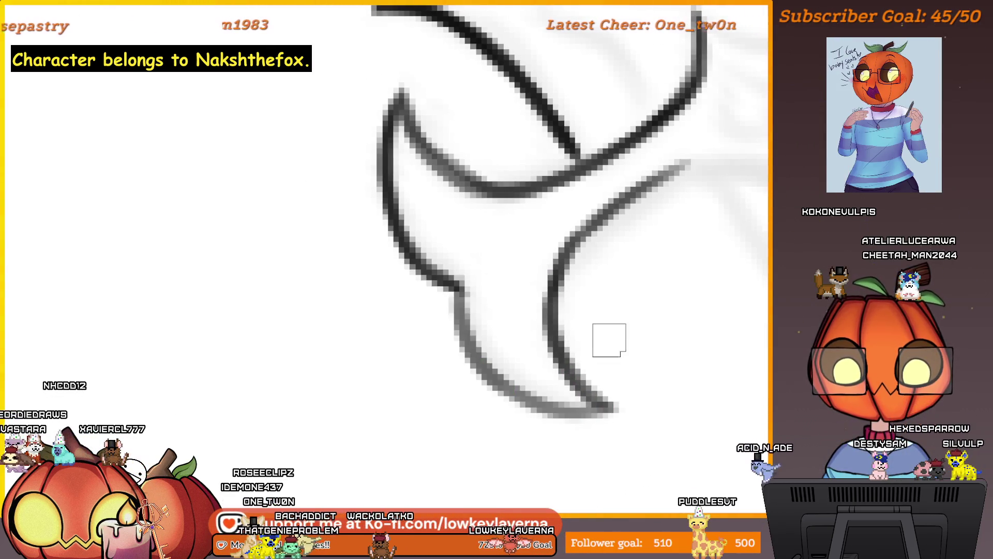
pyautogui.hotkey('ctrl', 'z')
# Remove the stray strokes and redraw the lower-left crossguard curve in darker ink.
pyautogui.moveTo(621, 402); pyautogui.dragTo(472, 296)
pyautogui.hotkey('ctrl', 'z')
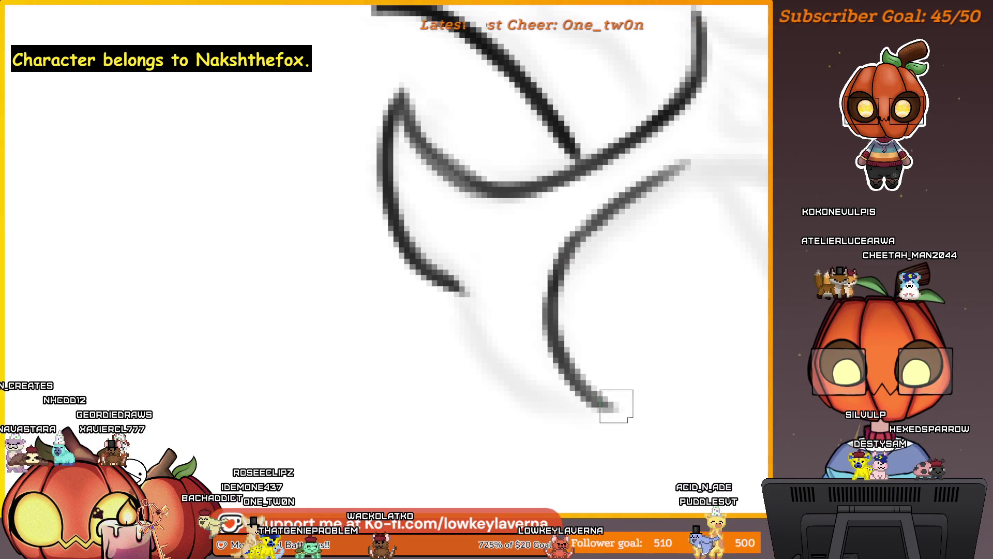
pyautogui.moveTo(583, 348); pyautogui.dragTo(602, 362)
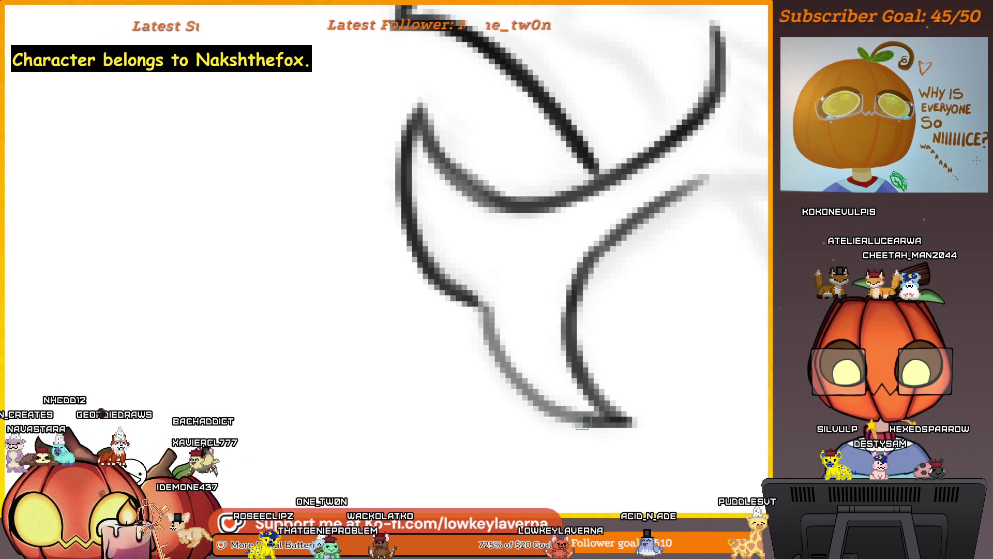
pyautogui.hotkey('ctrl', 'z')
pyautogui.moveTo(487, 312)
pyautogui.mouseDown()
pyautogui.moveTo(537, 343)
pyautogui.moveTo(488, 344)
pyautogui.mouseUp()
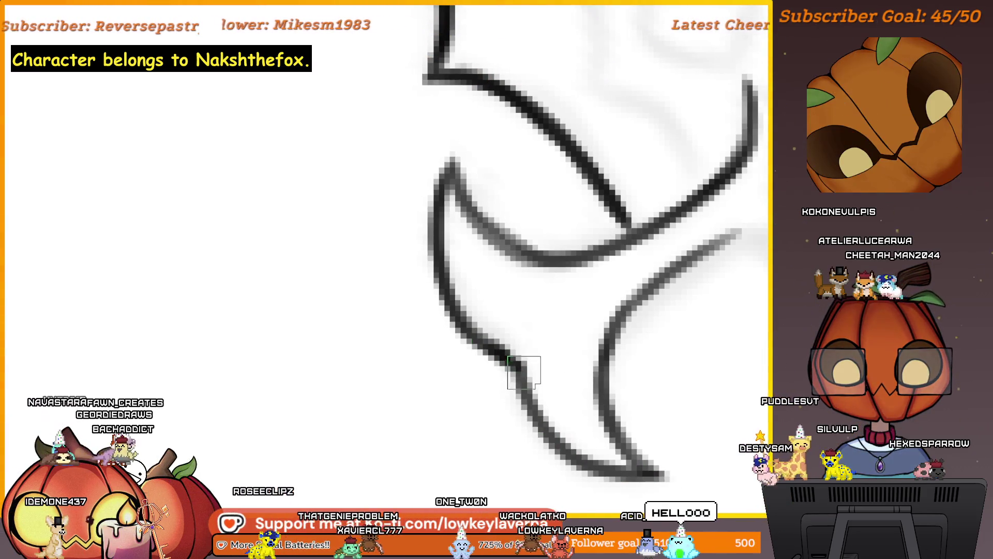
pyautogui.moveTo(525, 373)
pyautogui.mouseDown()
pyautogui.moveTo(574, 450)
pyautogui.moveTo(655, 468)
pyautogui.mouseUp()
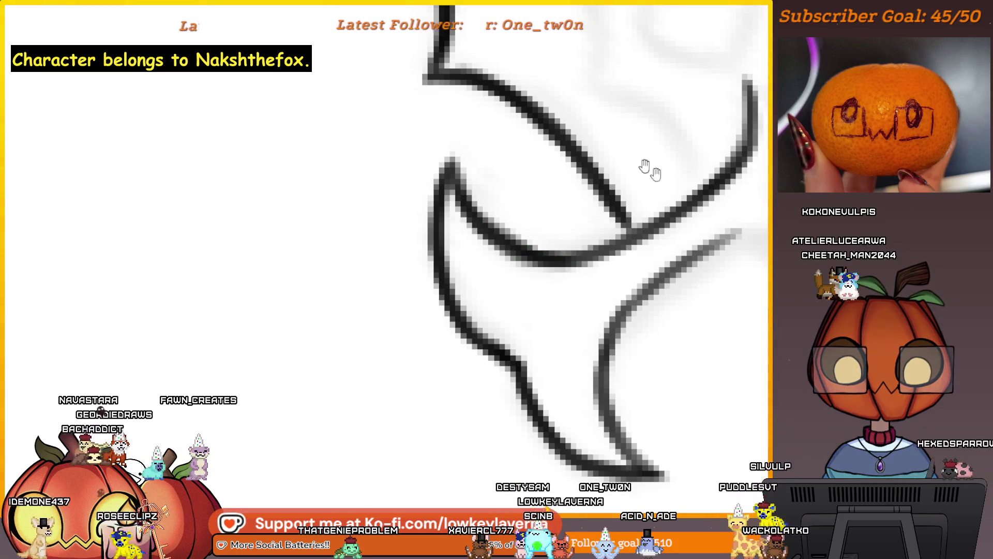
pyautogui.moveTo(644, 166); pyautogui.dragTo(615, 228)
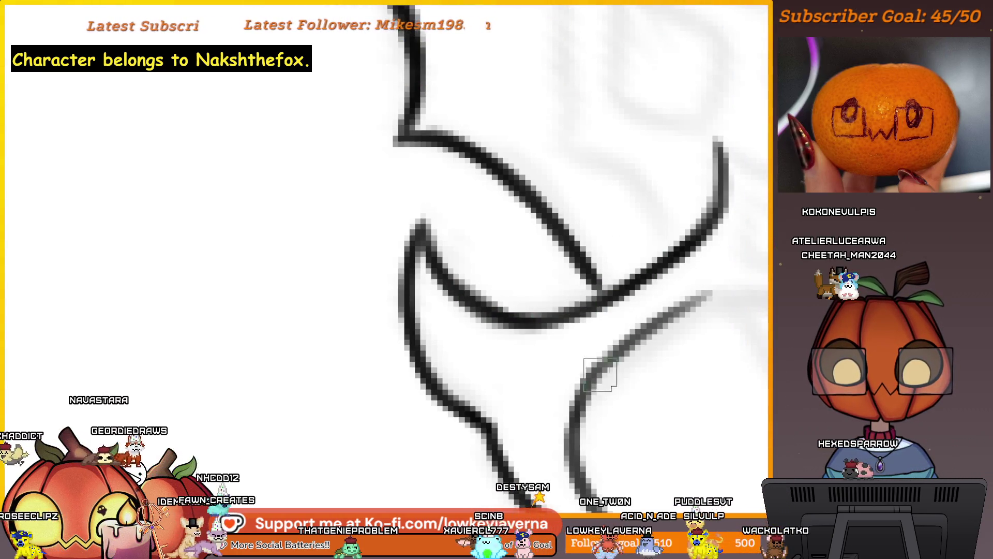
pyautogui.scroll(-5, 716, 282)
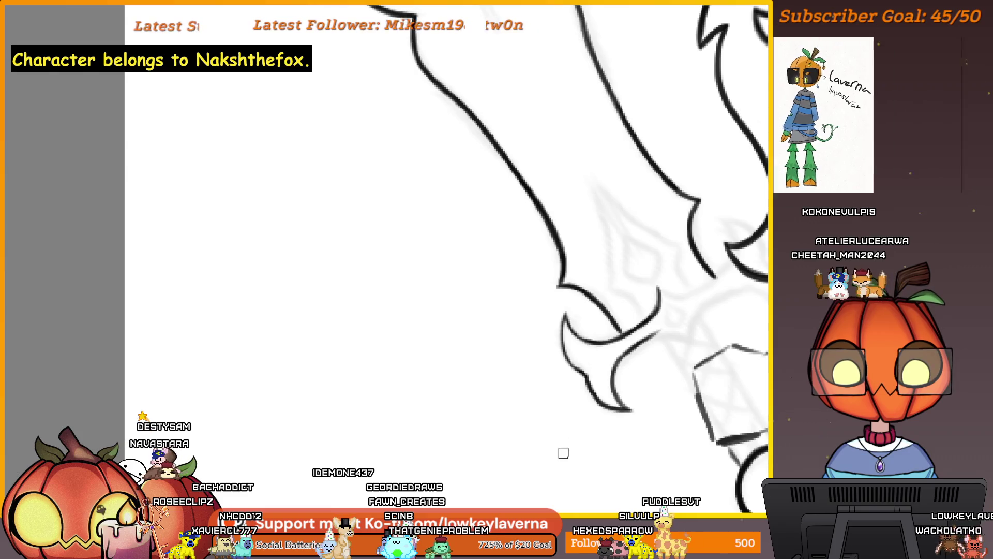
# Mirror the view, erase the lower curve's right end, and draw a new curve up the right prong.
pyautogui.press('m')
pyautogui.moveTo(561, 450)
pyautogui.mouseDown()
pyautogui.moveTo(572, 381)
pyautogui.moveTo(523, 391)
pyautogui.moveTo(676, 388)
pyautogui.mouseUp()
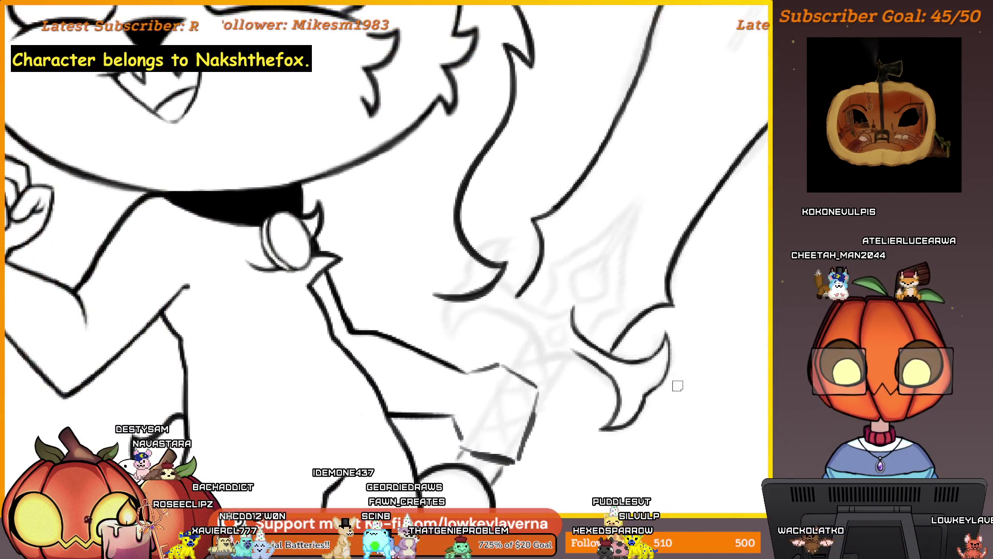
pyautogui.scroll(5, 677, 388)
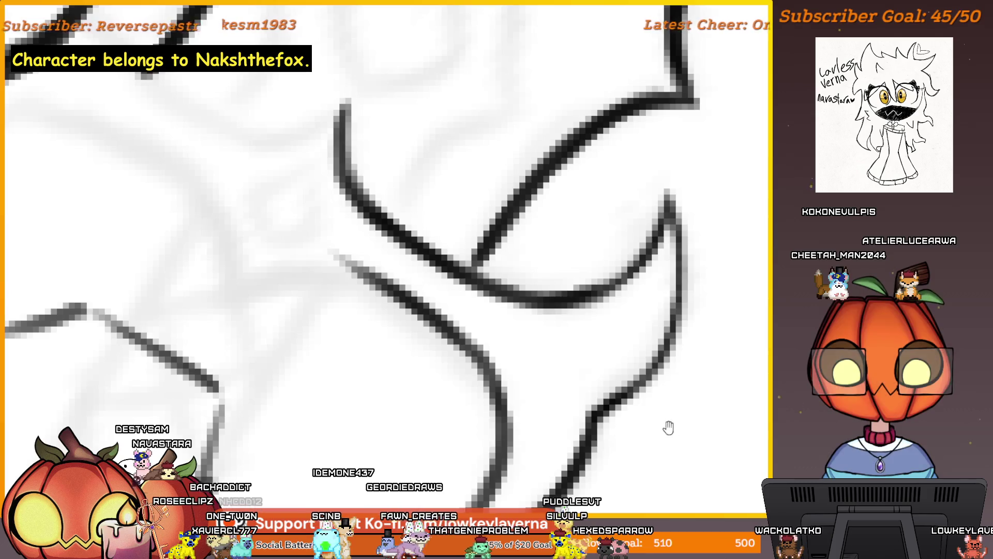
pyautogui.moveTo(665, 429); pyautogui.dragTo(672, 442)
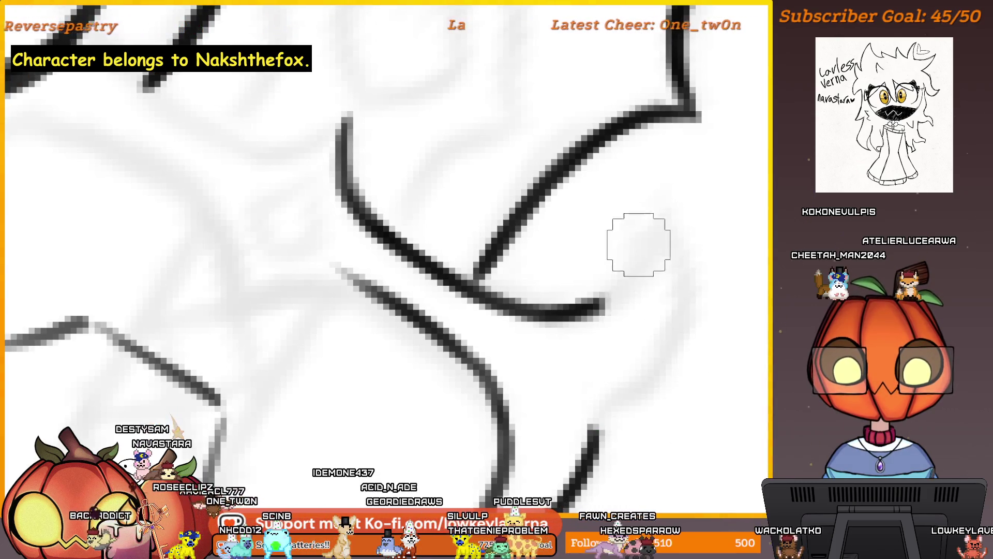
pyautogui.moveTo(569, 299); pyautogui.dragTo(602, 296)
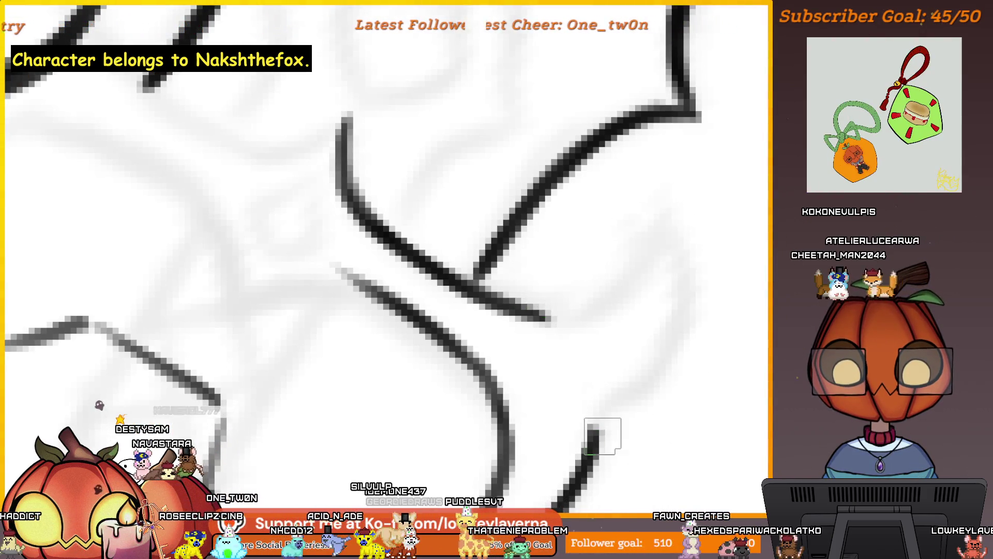
pyautogui.moveTo(599, 407)
pyautogui.mouseDown()
pyautogui.moveTo(646, 378)
pyautogui.moveTo(692, 302)
pyautogui.moveTo(673, 213)
pyautogui.mouseUp()
pyautogui.moveTo(690, 274)
pyautogui.mouseDown()
pyautogui.moveTo(667, 362)
pyautogui.moveTo(605, 411)
pyautogui.mouseUp()
# Ink the prong tip down-left and darken its right edge and lower-right curve.
pyautogui.scroll(1, 598, 423)
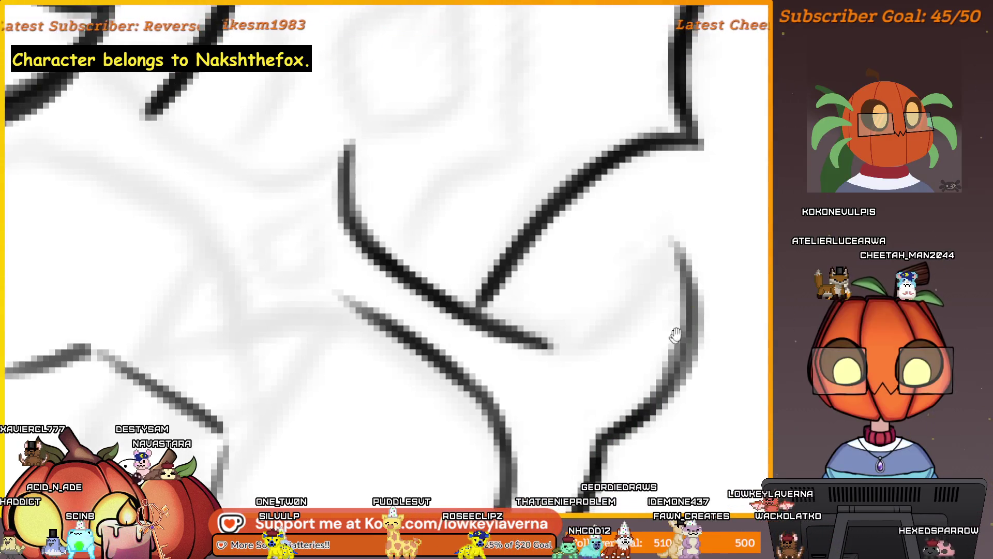
pyautogui.moveTo(668, 243)
pyautogui.mouseDown()
pyautogui.moveTo(632, 317)
pyautogui.moveTo(528, 337)
pyautogui.moveTo(621, 323)
pyautogui.moveTo(670, 243)
pyautogui.moveTo(696, 341)
pyautogui.mouseUp()
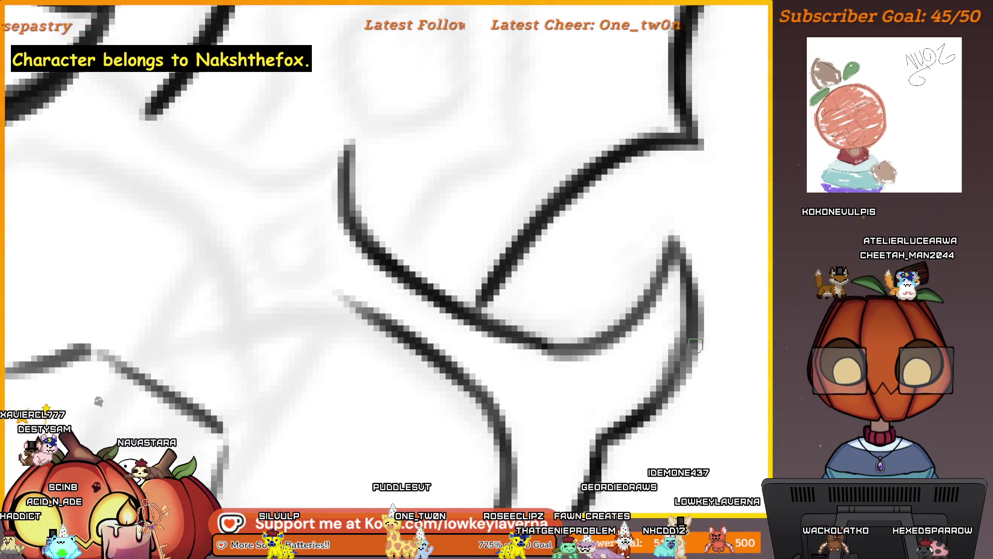
pyautogui.moveTo(658, 400)
pyautogui.mouseDown()
pyautogui.moveTo(691, 288)
pyautogui.moveTo(711, 314)
pyautogui.mouseUp()
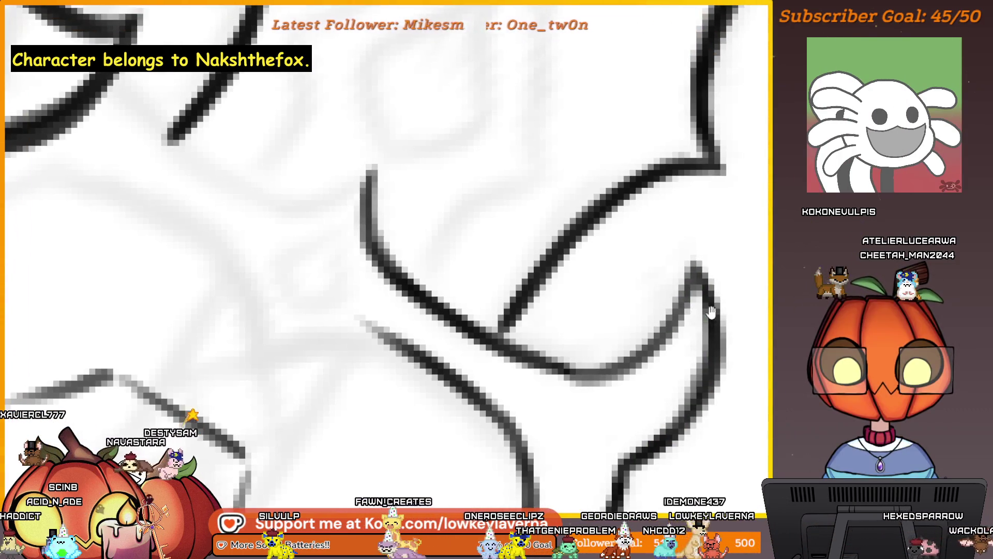
pyautogui.moveTo(696, 270); pyautogui.dragTo(591, 371)
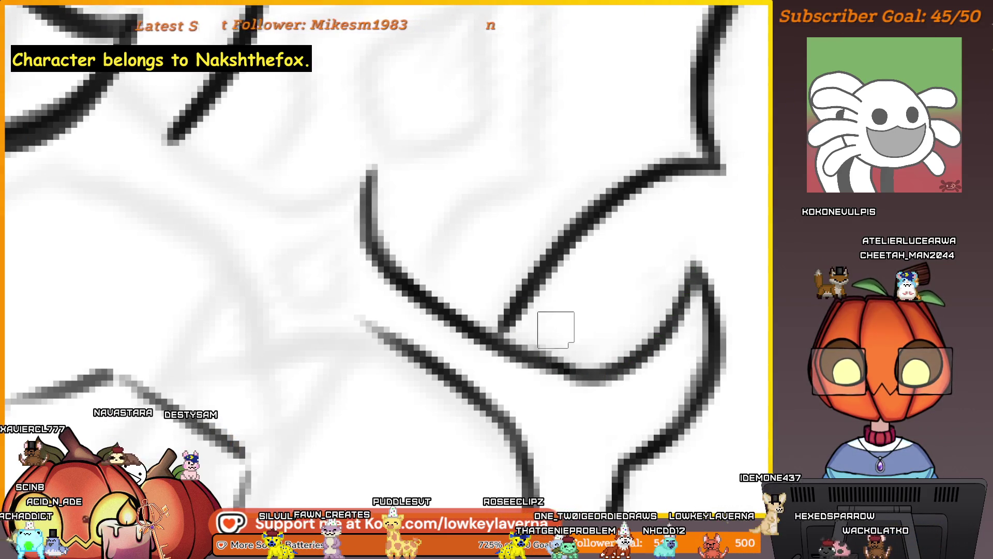
pyautogui.scroll(-5, 590, 372)
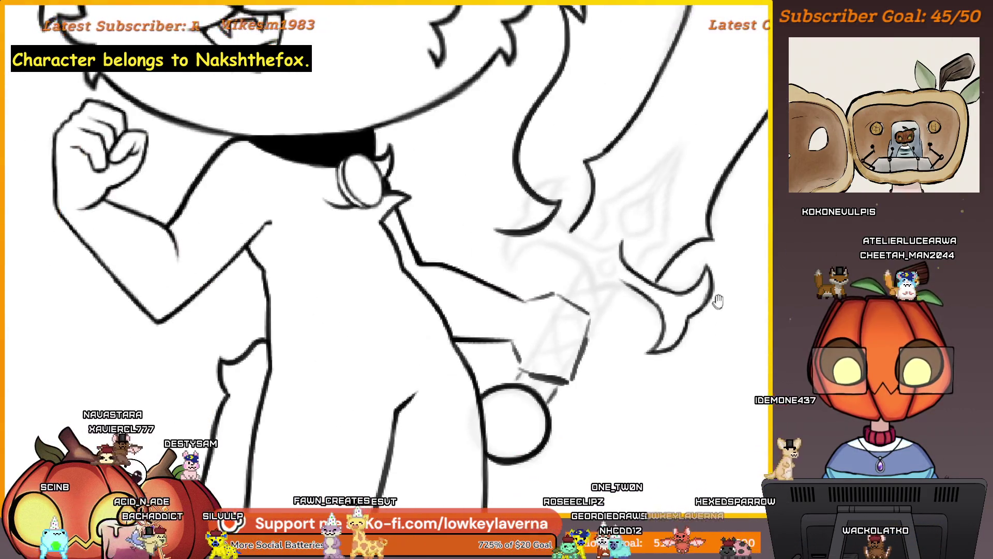
pyautogui.scroll(4, 707, 313)
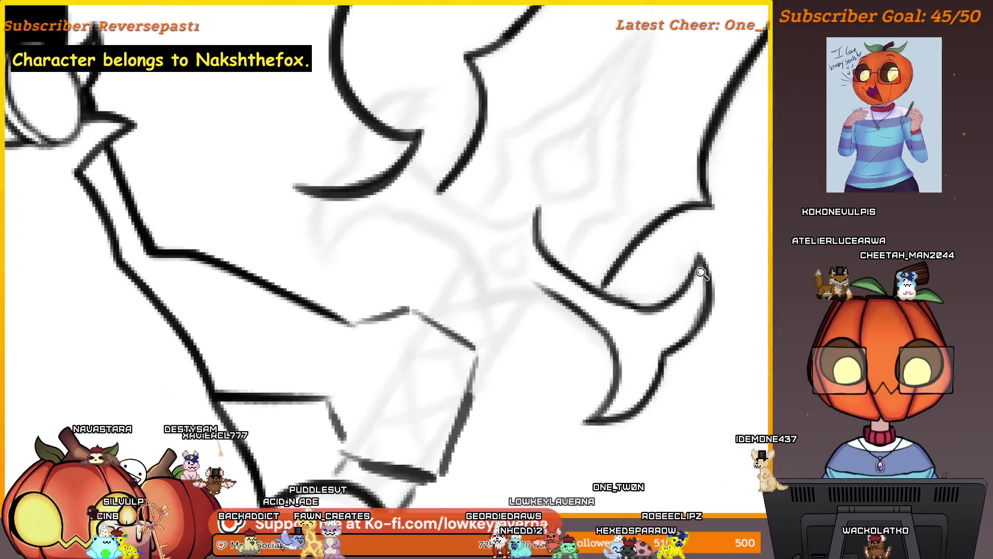
pyautogui.moveTo(689, 322); pyautogui.dragTo(677, 348)
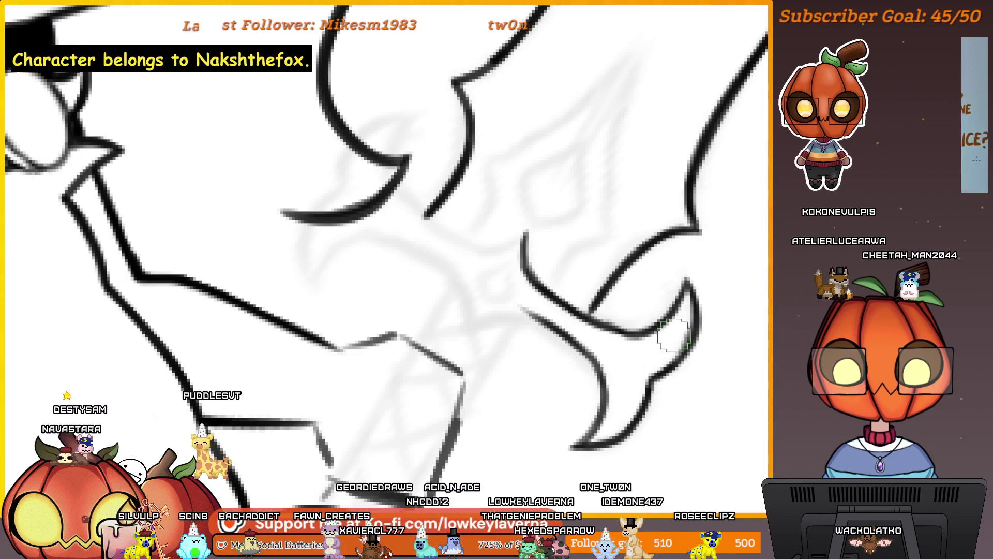
pyautogui.scroll(3, 661, 336)
pyautogui.scroll(-3, 672, 310)
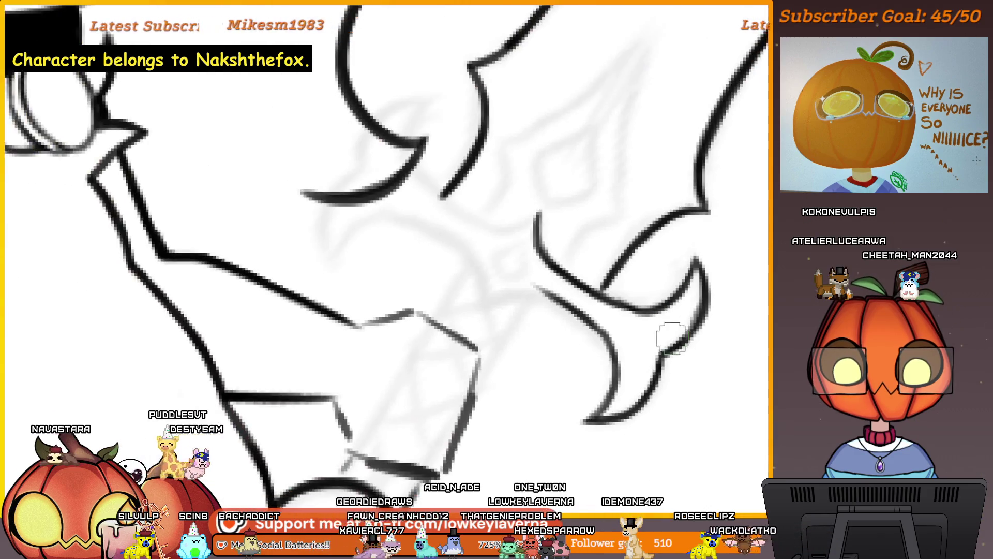
pyautogui.scroll(3, 636, 328)
pyautogui.scroll(2, 622, 335)
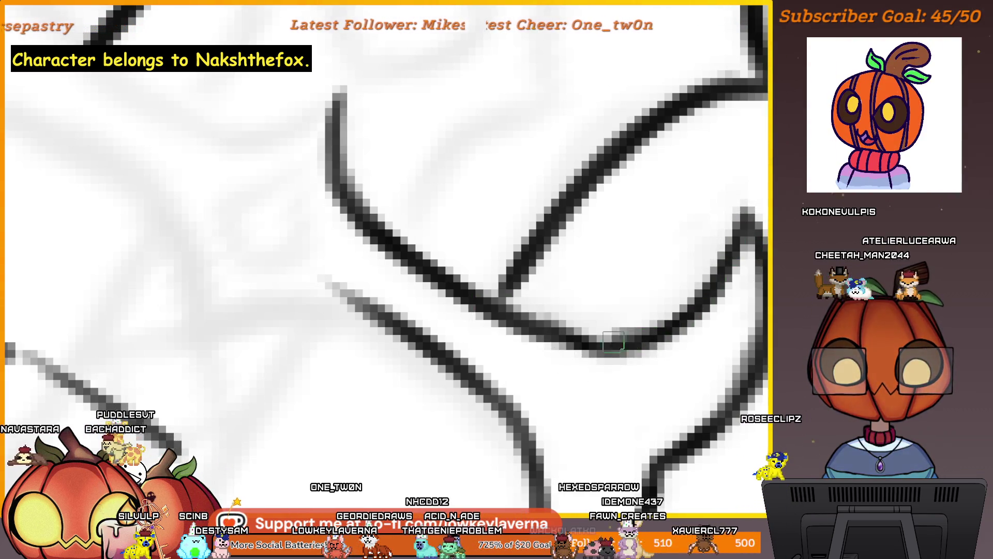
pyautogui.scroll(-4, 681, 249)
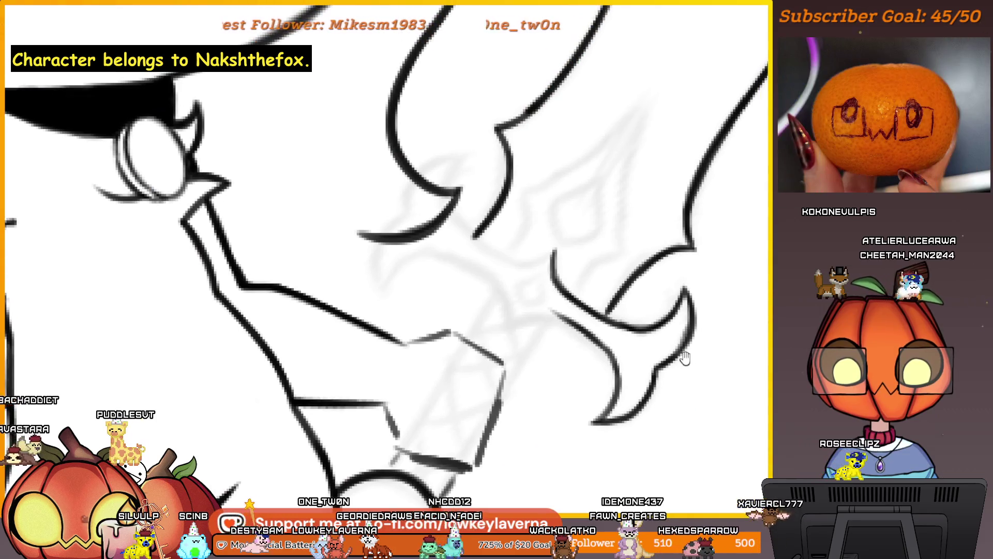
pyautogui.scroll(3, 547, 338)
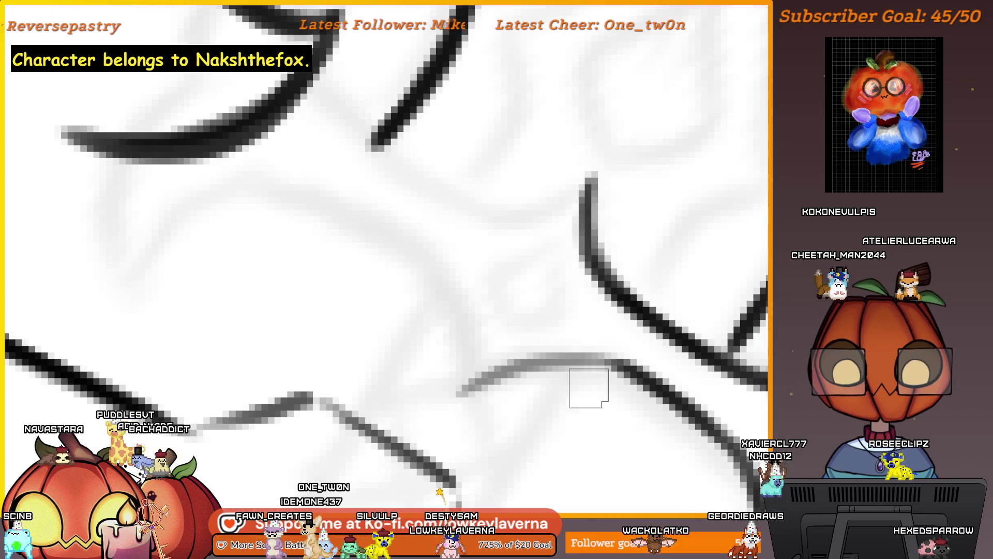
# Ink over the grey crossguard line with dark strokes running up-left from the right prong's corner.
pyautogui.moveTo(628, 371); pyautogui.dragTo(540, 364)
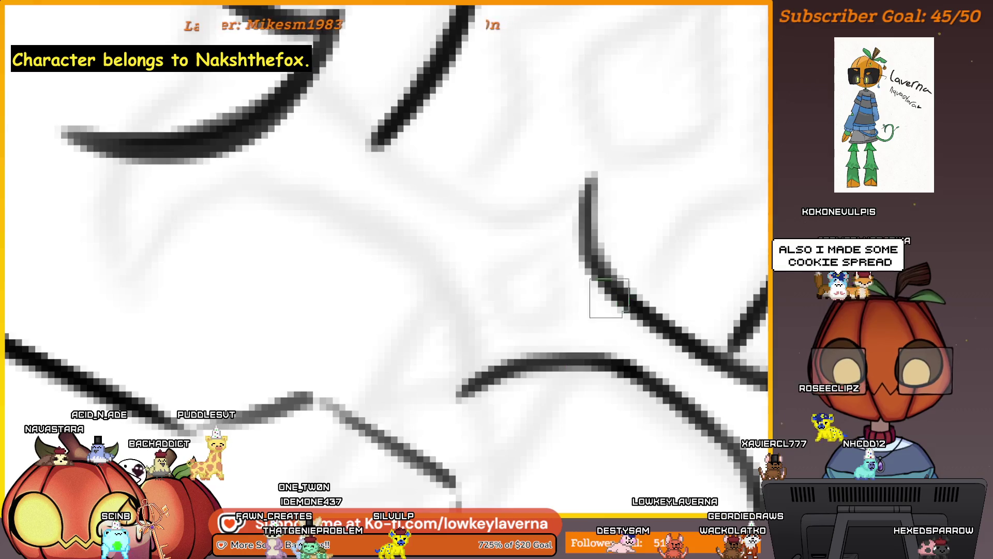
pyautogui.scroll(3, 607, 300)
pyautogui.moveTo(563, 310); pyautogui.dragTo(383, 202)
pyautogui.scroll(-3, 382, 202)
pyautogui.scroll(3, 569, 174)
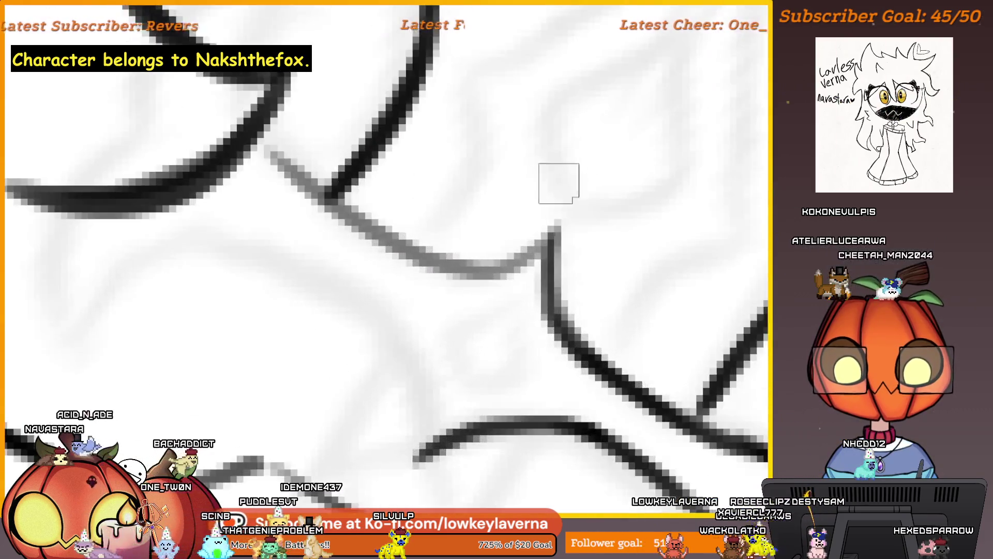
pyautogui.scroll(-3, 569, 175)
pyautogui.scroll(3, 619, 284)
pyautogui.moveTo(619, 284)
pyautogui.mouseDown()
pyautogui.moveTo(526, 324)
pyautogui.moveTo(389, 248)
pyautogui.moveTo(337, 204)
pyautogui.mouseUp()
pyautogui.scroll(-3, 645, 288)
pyautogui.scroll(3, 644, 288)
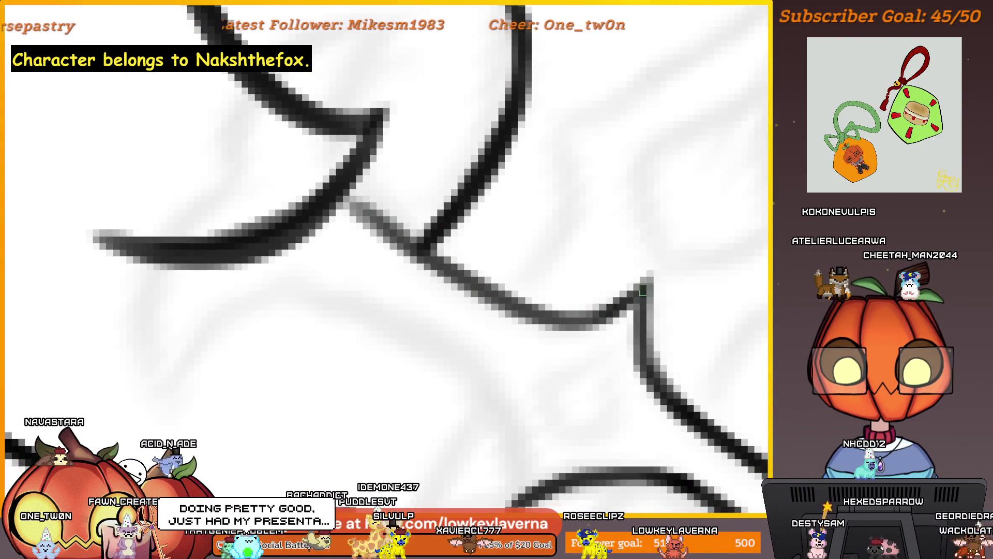
pyautogui.moveTo(637, 298)
pyautogui.mouseDown()
pyautogui.moveTo(481, 282)
pyautogui.moveTo(352, 204)
pyautogui.mouseUp()
# Undo the stray short dark stroke near the fox's paw.
pyautogui.scroll(-3, 430, 241)
pyautogui.scroll(-3, 430, 241)
pyautogui.scroll(2, 493, 267)
pyautogui.moveTo(434, 216); pyautogui.dragTo(464, 361)
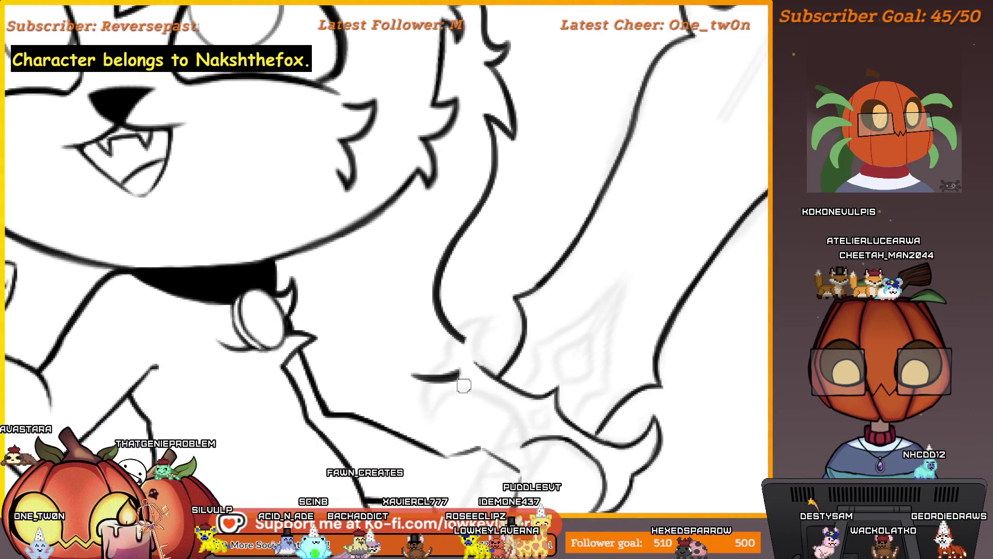
pyautogui.hotkey('ctrl', 'z')
pyautogui.hotkey('ctrl', 'z')
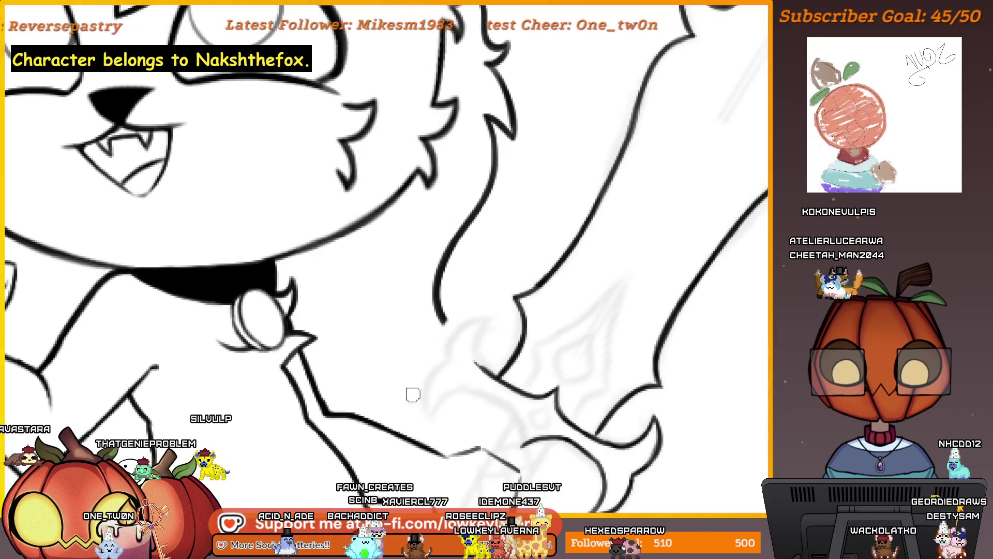
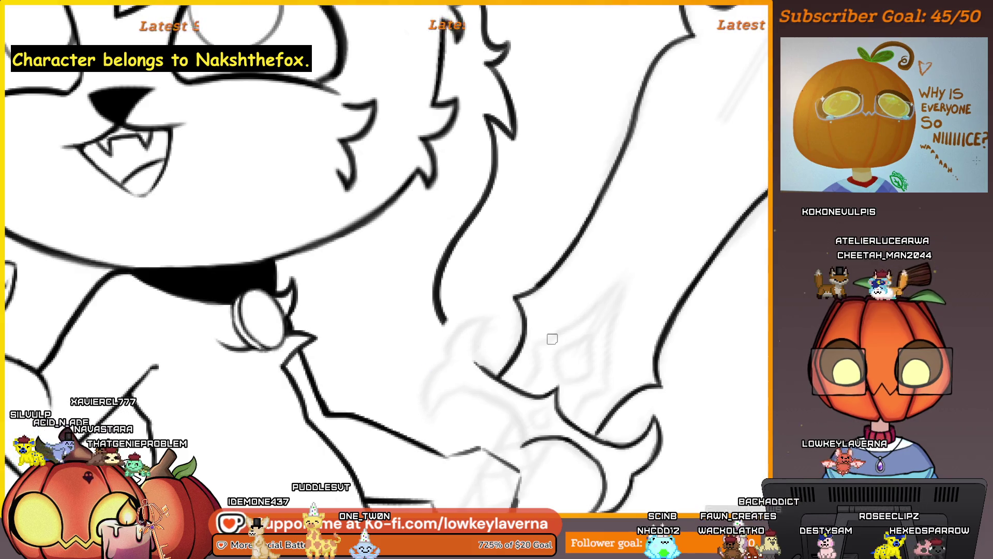
# Ink the main curved line of the crossguard prong in black, stroking over it several times to darken it.
pyautogui.scroll(3, 532, 381)
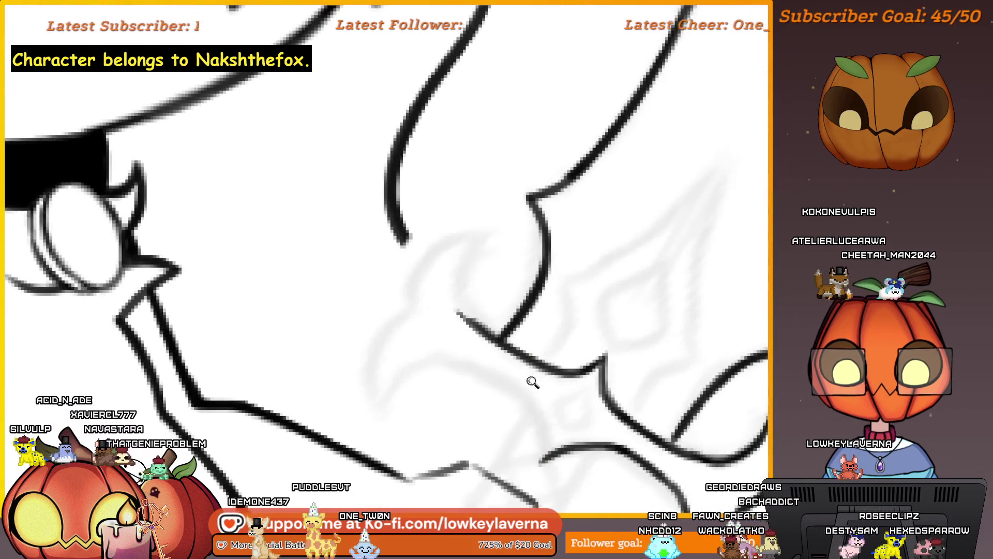
pyautogui.scroll(2, 521, 373)
pyautogui.scroll(3, 601, 397)
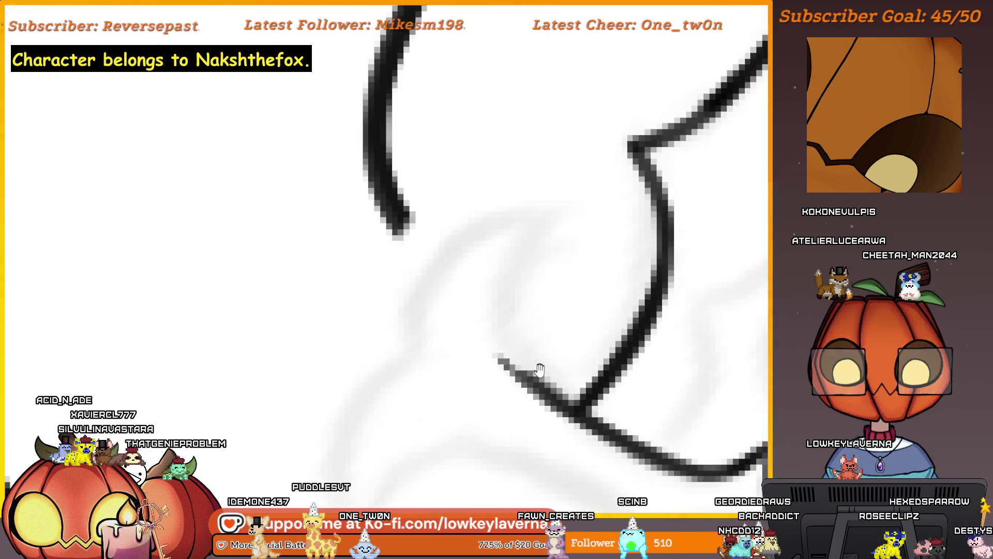
pyautogui.moveTo(576, 402); pyautogui.dragTo(636, 154)
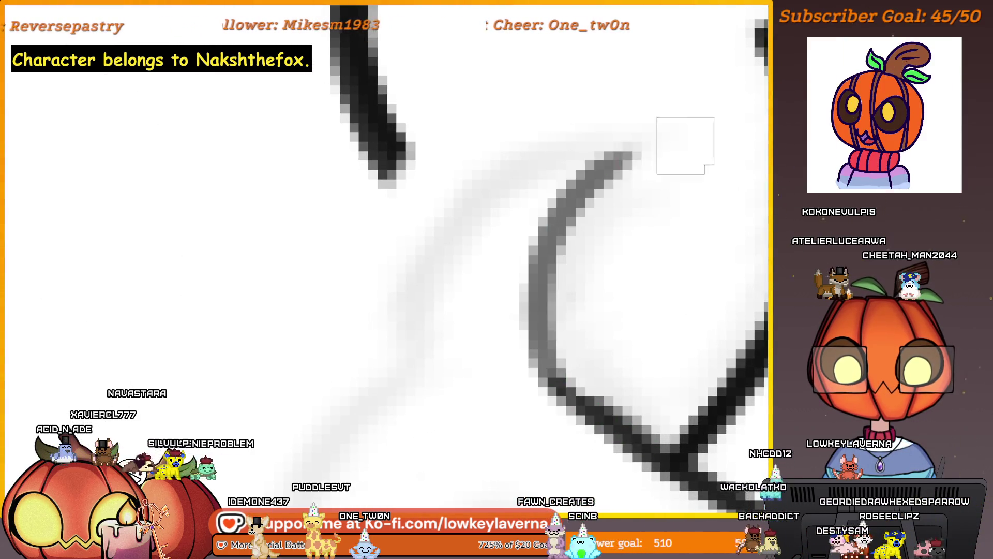
pyautogui.moveTo(593, 187)
pyautogui.mouseDown()
pyautogui.moveTo(567, 408)
pyautogui.moveTo(639, 440)
pyautogui.mouseUp()
pyautogui.moveTo(551, 382); pyautogui.dragTo(647, 466)
pyautogui.moveTo(610, 435); pyautogui.dragTo(553, 235)
pyautogui.scroll(-3, 554, 234)
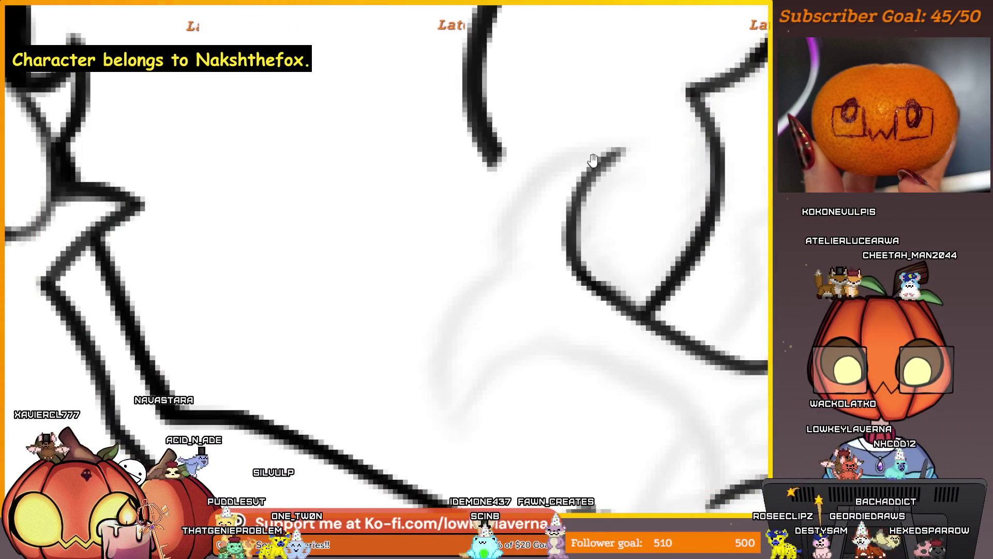
pyautogui.scroll(3, 576, 277)
# Darken the prong's upper and right arms and add a tapered lower stroke joined to the curve.
pyautogui.moveTo(676, 231)
pyautogui.mouseDown()
pyautogui.moveTo(538, 426)
pyautogui.moveTo(559, 298)
pyautogui.moveTo(738, 230)
pyautogui.mouseUp()
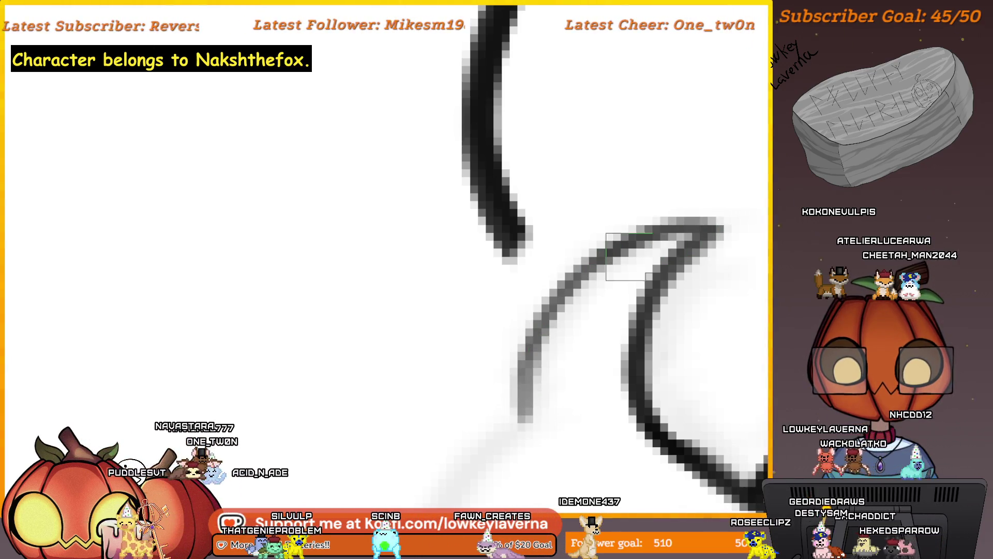
pyautogui.moveTo(668, 232); pyautogui.dragTo(537, 343)
pyautogui.moveTo(526, 380)
pyautogui.mouseDown()
pyautogui.moveTo(693, 230)
pyautogui.moveTo(650, 295)
pyautogui.mouseUp()
pyautogui.moveTo(717, 228); pyautogui.dragTo(637, 335)
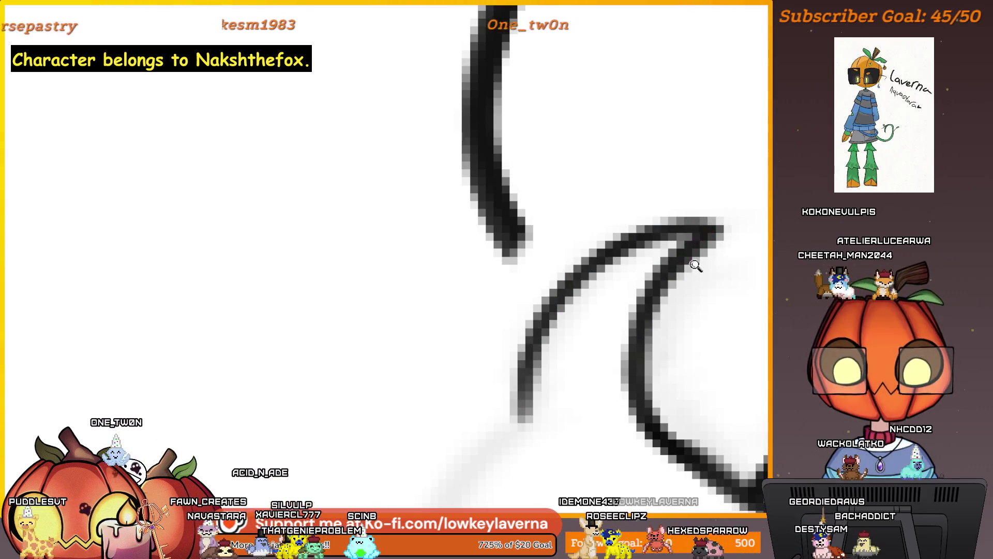
pyautogui.scroll(-5, 687, 277)
pyautogui.scroll(3, 657, 329)
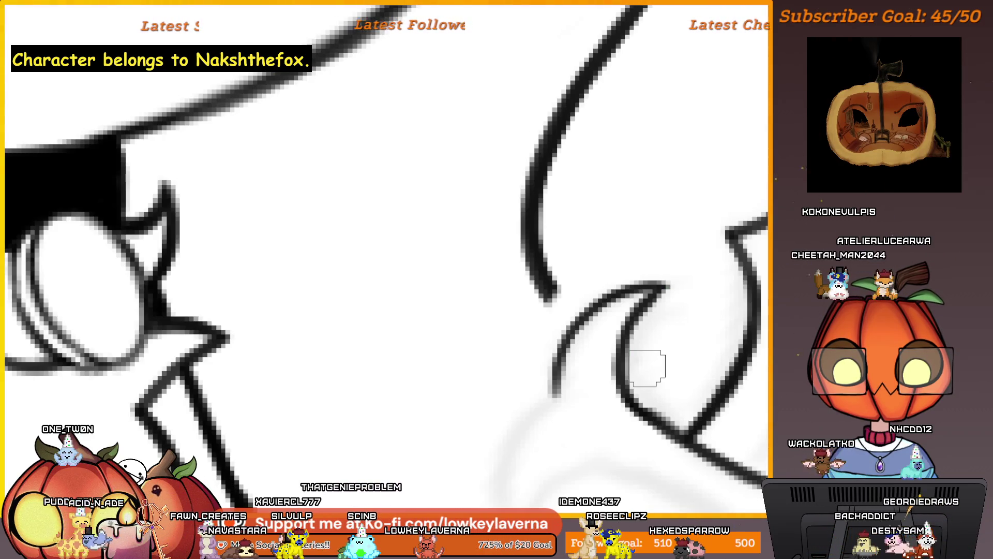
pyautogui.scroll(5, 646, 368)
pyautogui.moveTo(644, 331)
pyautogui.mouseDown()
pyautogui.moveTo(585, 339)
pyautogui.moveTo(485, 460)
pyautogui.moveTo(631, 357)
pyautogui.mouseUp()
pyautogui.moveTo(509, 488)
pyautogui.mouseDown()
pyautogui.moveTo(488, 361)
pyautogui.moveTo(598, 210)
pyautogui.moveTo(507, 289)
pyautogui.moveTo(508, 487)
pyautogui.mouseUp()
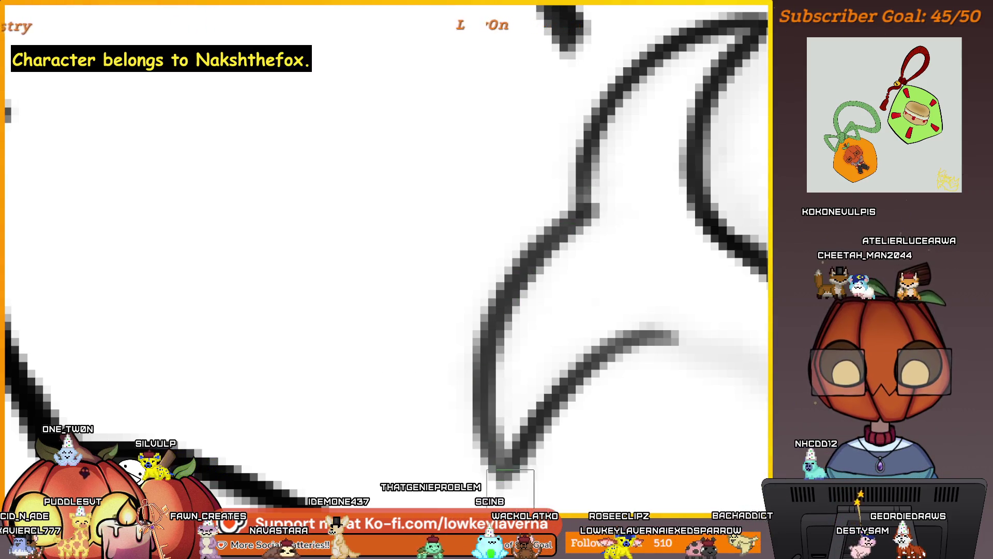
# Ink and darken the crossguard's lower edge line.
pyautogui.hotkey('ctrl', '-')
pyautogui.hotkey('ctrl', '-')
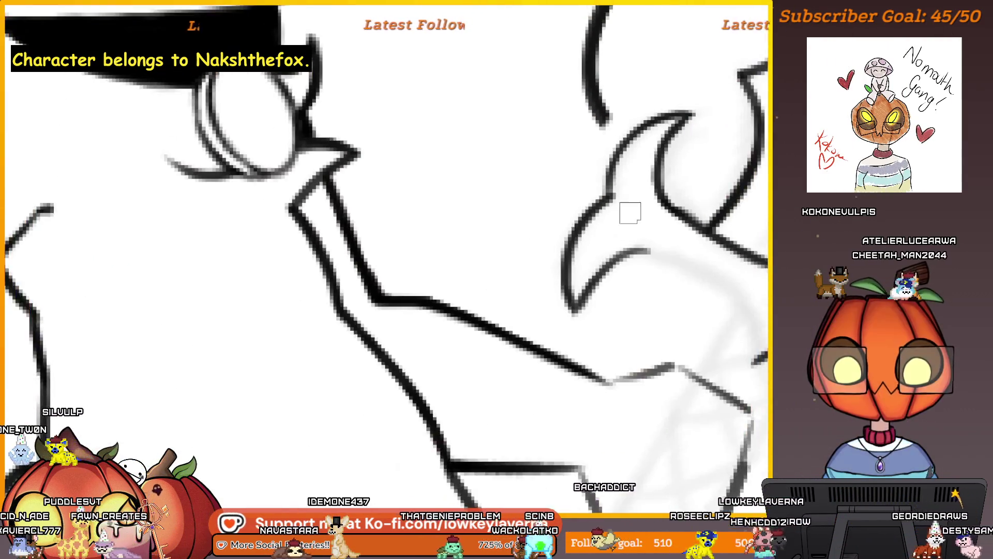
pyautogui.hotkey('ctrl', '-')
pyautogui.hotkey('ctrl', '+')
pyautogui.hotkey('ctrl', '+')
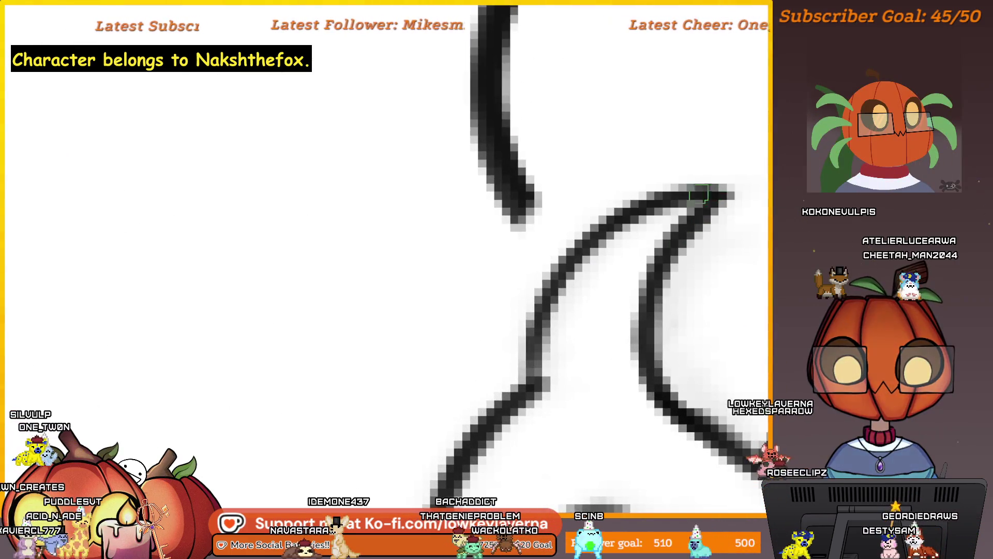
pyautogui.hotkey('ctrl', '-')
pyautogui.hotkey('ctrl', '-')
pyautogui.moveTo(616, 404); pyautogui.dragTo(766, 451)
pyautogui.hotkey('ctrl', '+')
pyautogui.hotkey('ctrl', '-')
pyautogui.moveTo(484, 395); pyautogui.dragTo(610, 382)
pyautogui.hotkey('ctrl', '+')
pyautogui.hotkey('ctrl', '+')
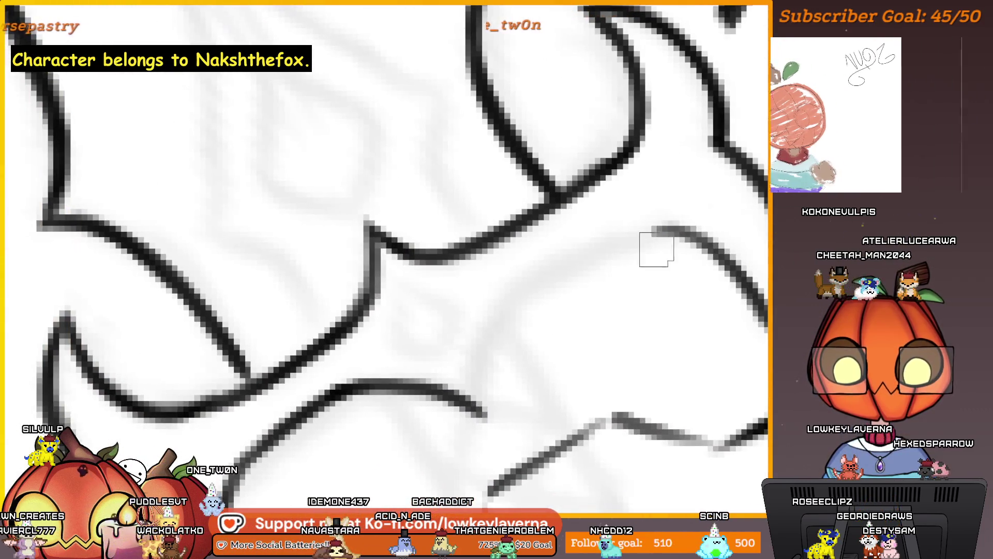
pyautogui.moveTo(570, 264)
pyautogui.mouseDown()
pyautogui.moveTo(495, 319)
pyautogui.moveTo(479, 349)
pyautogui.moveTo(600, 247)
pyautogui.moveTo(687, 234)
pyautogui.mouseUp()
pyautogui.moveTo(594, 251)
pyautogui.mouseDown()
pyautogui.moveTo(481, 331)
pyautogui.moveTo(476, 347)
pyautogui.mouseUp()
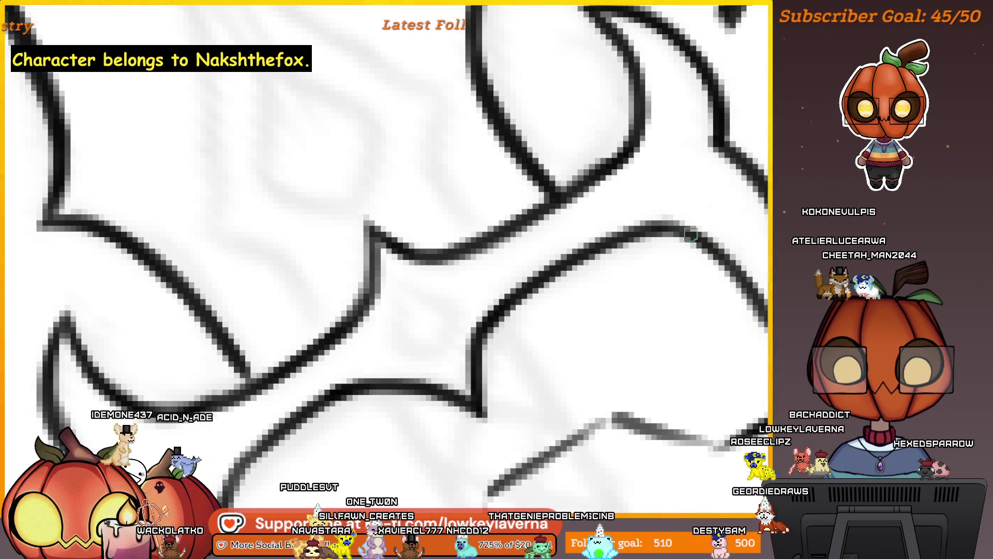
pyautogui.scroll(-3, 556, 279)
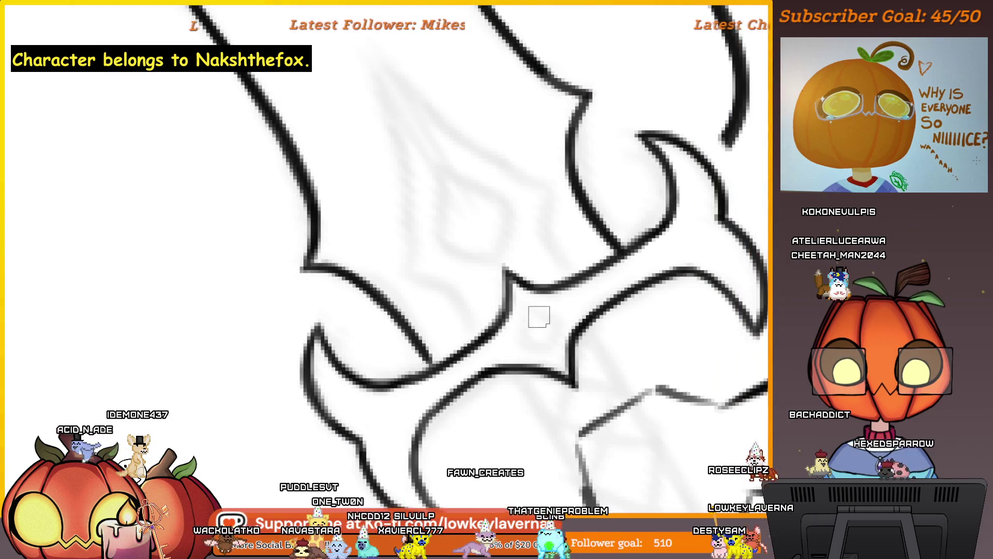
# Outline the small diamond gem at the centre of the crossguard.
pyautogui.moveTo(549, 314)
pyautogui.mouseDown()
pyautogui.moveTo(525, 308)
pyautogui.moveTo(525, 340)
pyautogui.mouseUp()
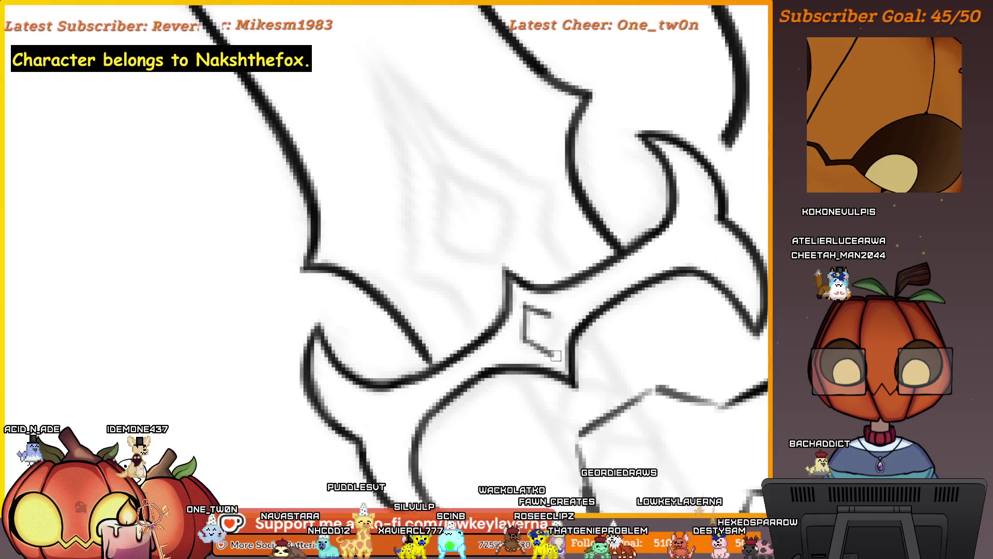
pyautogui.scroll(-2, 553, 325)
pyautogui.scroll(-2, 525, 248)
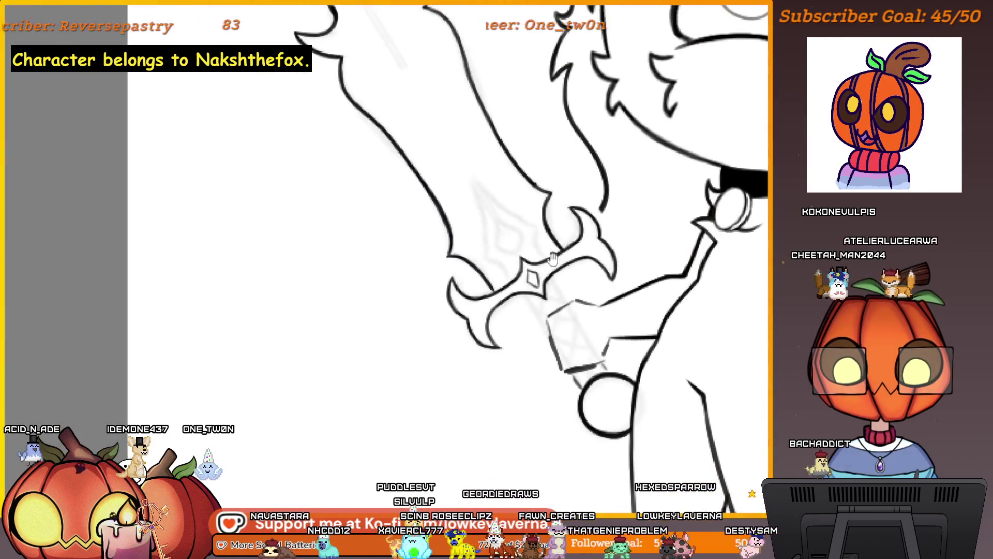
pyautogui.scroll(-5, 533, 278)
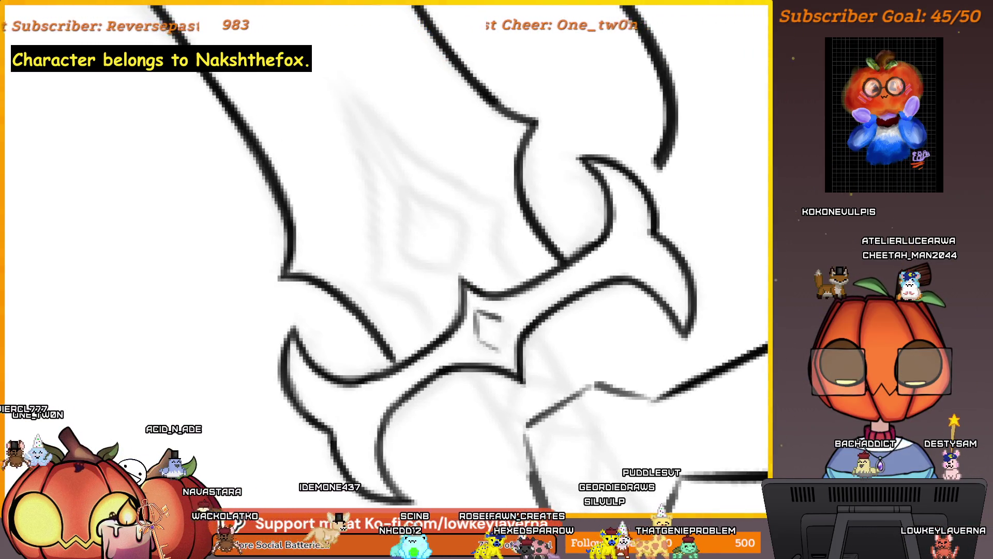
pyautogui.moveTo(500, 354); pyautogui.dragTo(506, 352)
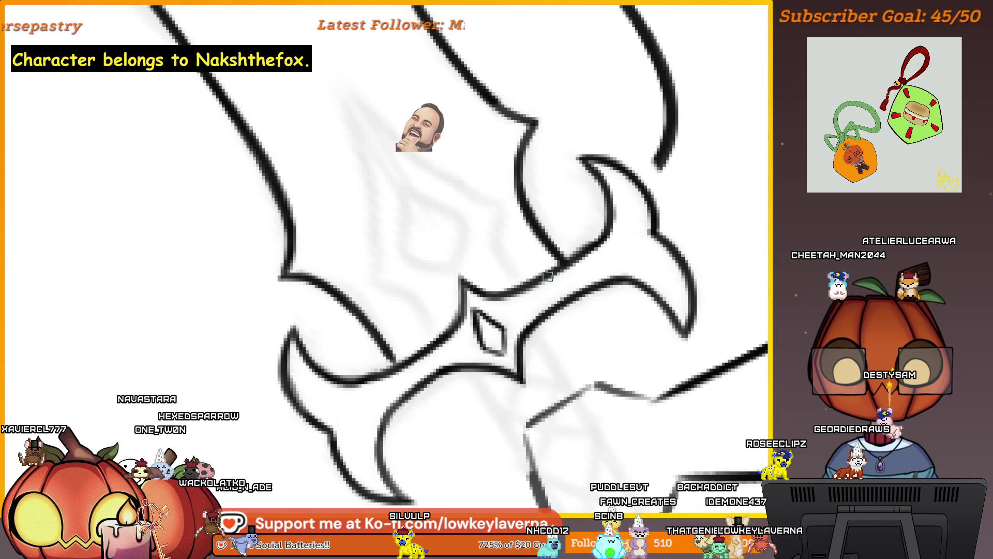
pyautogui.moveTo(501, 346)
pyautogui.mouseDown()
pyautogui.moveTo(313, 386)
pyautogui.moveTo(739, 383)
pyautogui.mouseUp()
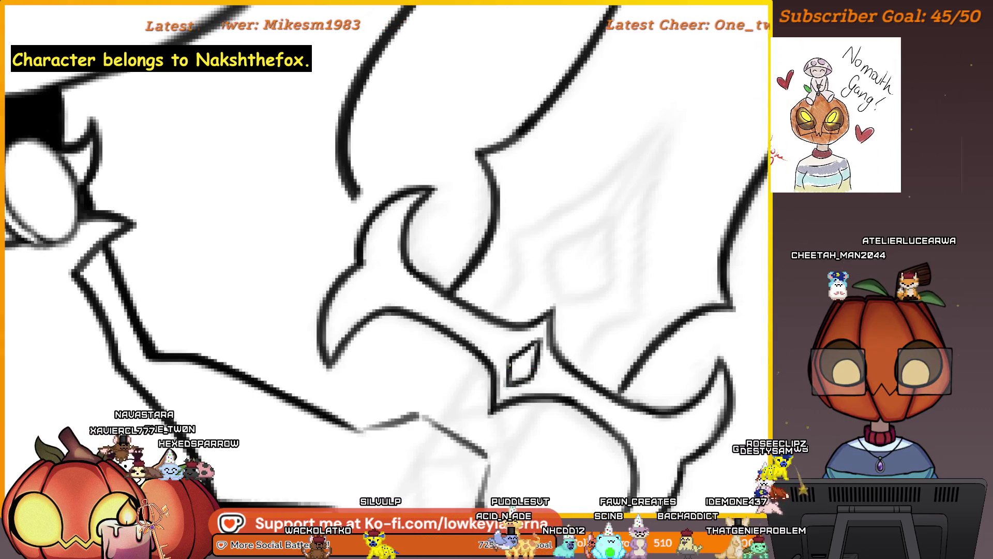
# Reshape the lassoed diamond gem with a free transform and confirm it.
pyautogui.scroll(-5, 505, 387)
pyautogui.scroll(5, 569, 283)
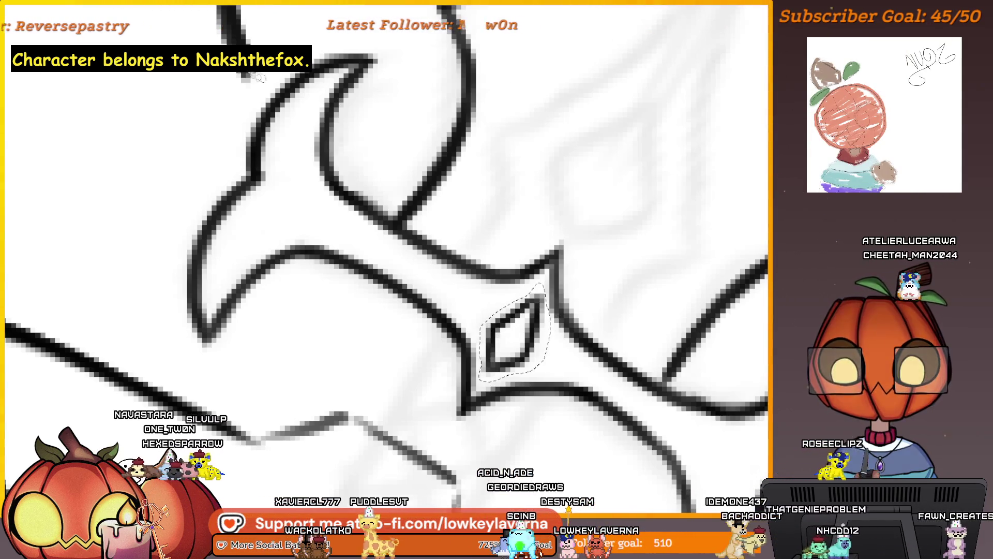
pyautogui.hotkey('ctrl', 't')
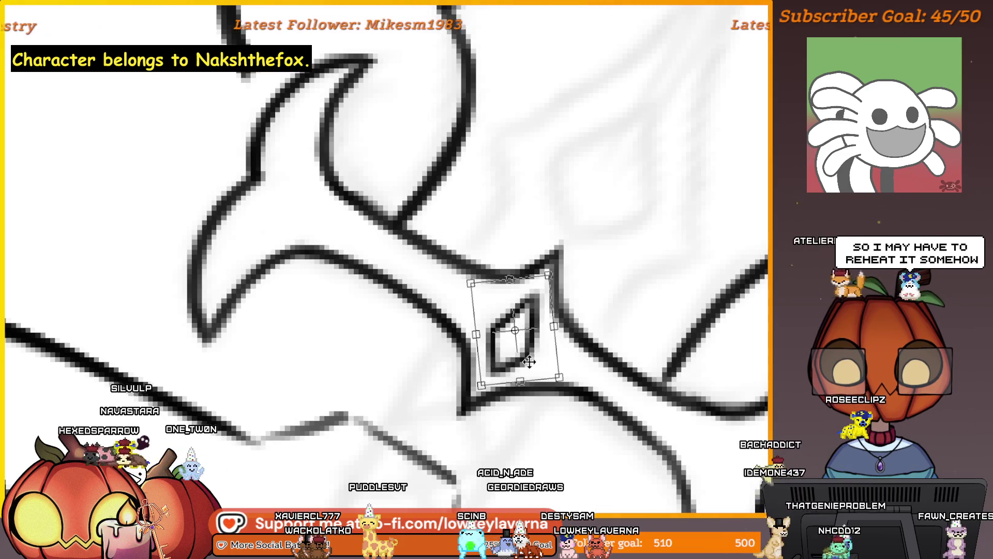
pyautogui.press('Return')
pyautogui.scroll(-5, 512, 311)
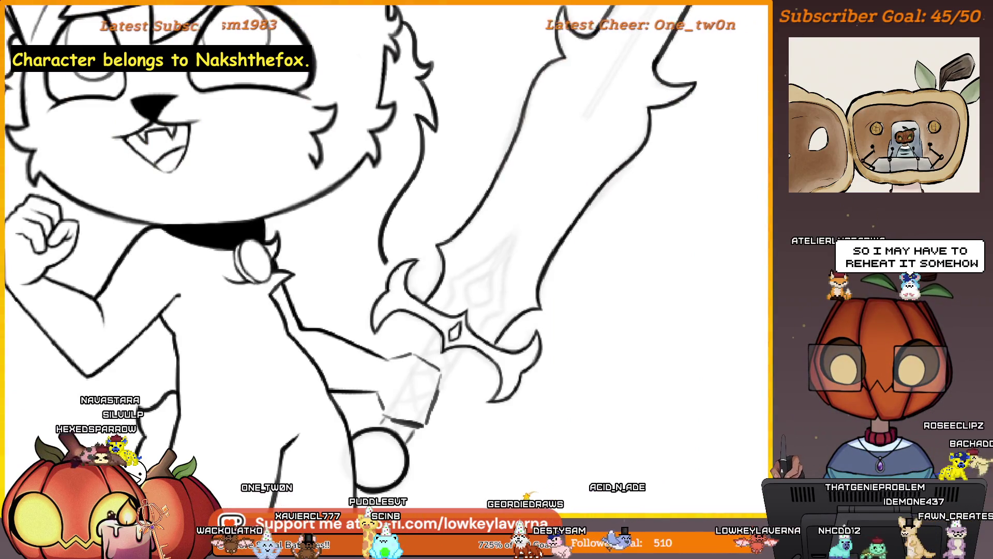
pyautogui.scroll(5, 418, 333)
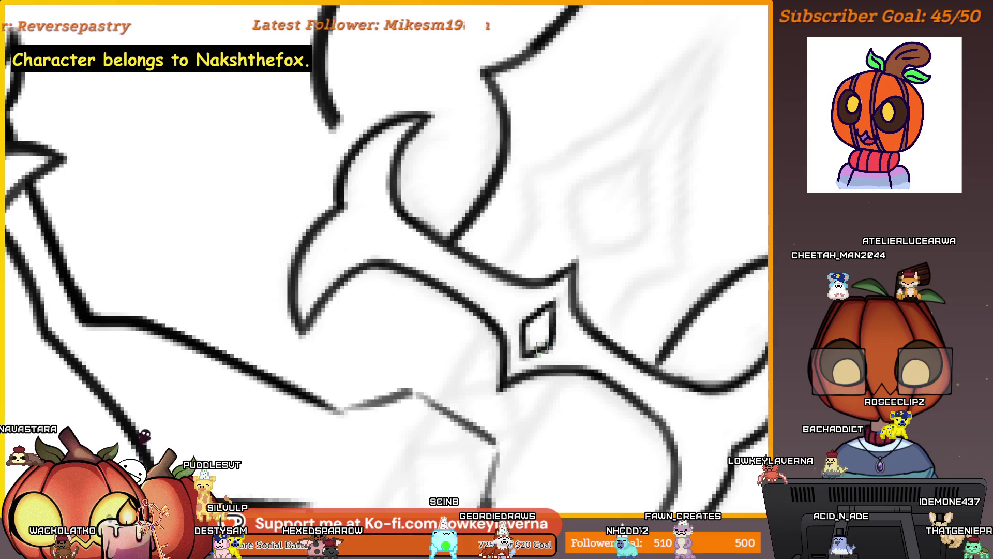
pyautogui.keyDown('alt'); pyautogui.click(580, 280); pyautogui.keyUp('alt')
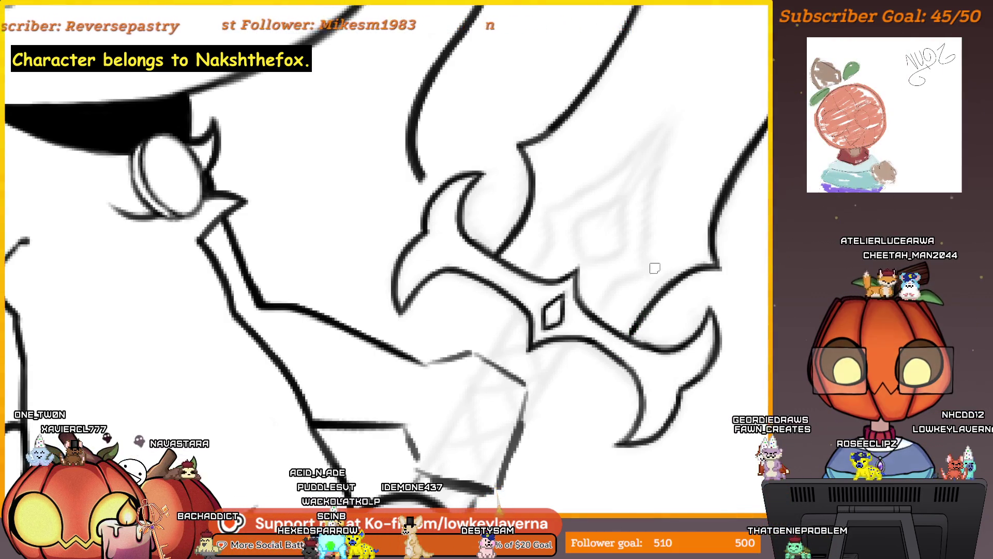
# Ink curved edge lines of the blade above the crossguard, undoing the last bad stroke.
pyautogui.scroll(5, 656, 273)
pyautogui.scroll(1, 564, 381)
pyautogui.moveTo(633, 328)
pyautogui.mouseDown()
pyautogui.moveTo(526, 382)
pyautogui.moveTo(486, 435)
pyautogui.mouseUp()
pyautogui.moveTo(453, 283); pyautogui.dragTo(616, 411)
pyautogui.moveTo(512, 275)
pyautogui.mouseDown()
pyautogui.moveTo(534, 349)
pyautogui.moveTo(469, 453)
pyautogui.mouseUp()
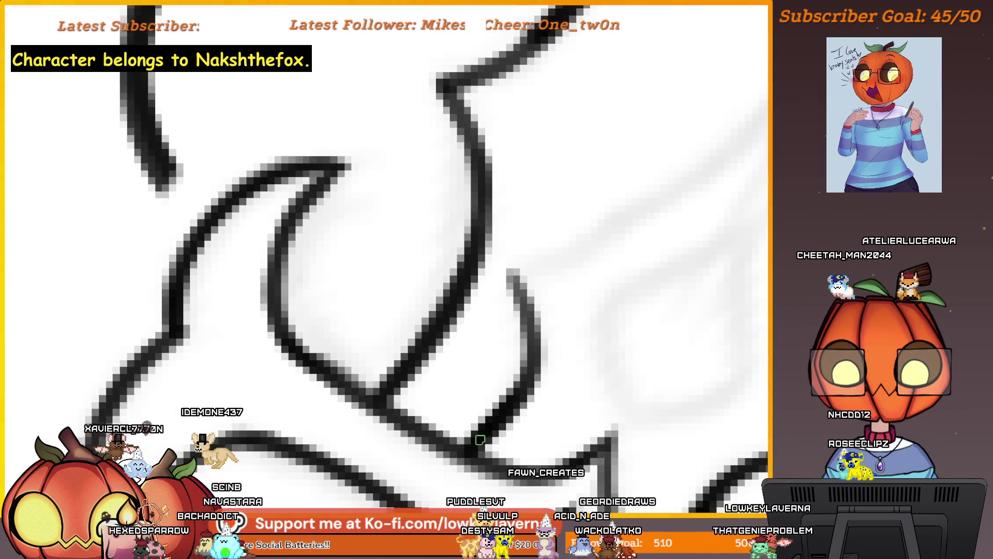
pyautogui.scroll(-5, 545, 253)
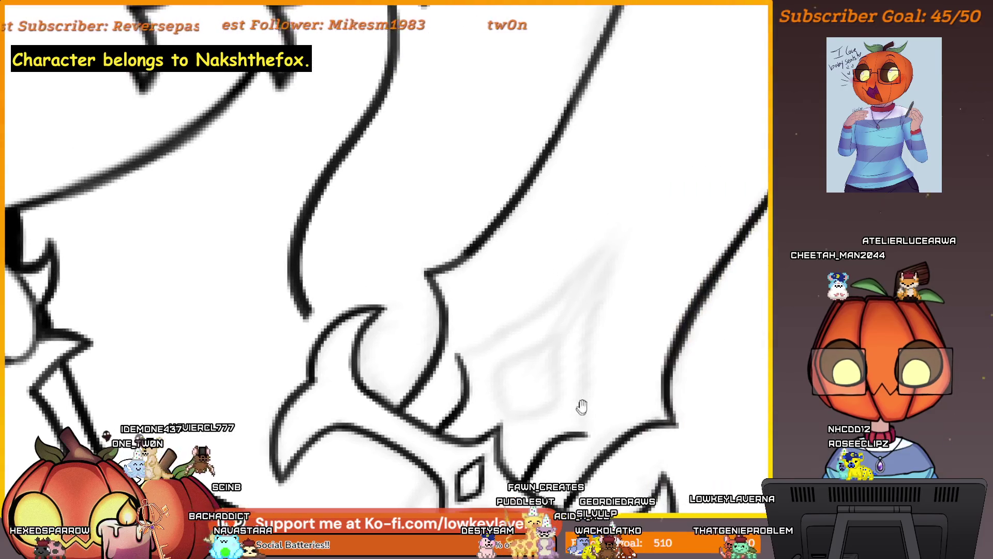
pyautogui.scroll(2, 586, 398)
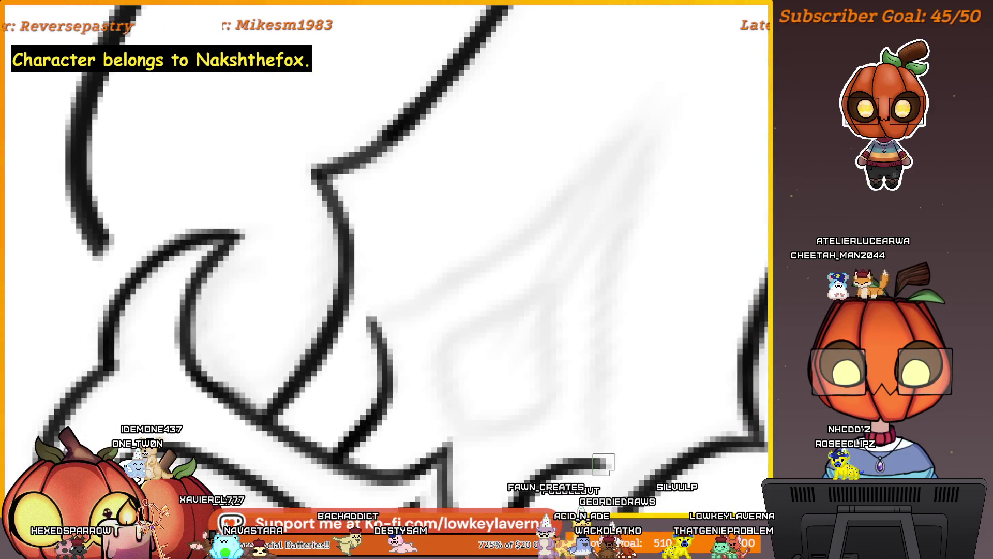
pyautogui.hotkey('ctrl', 'z')
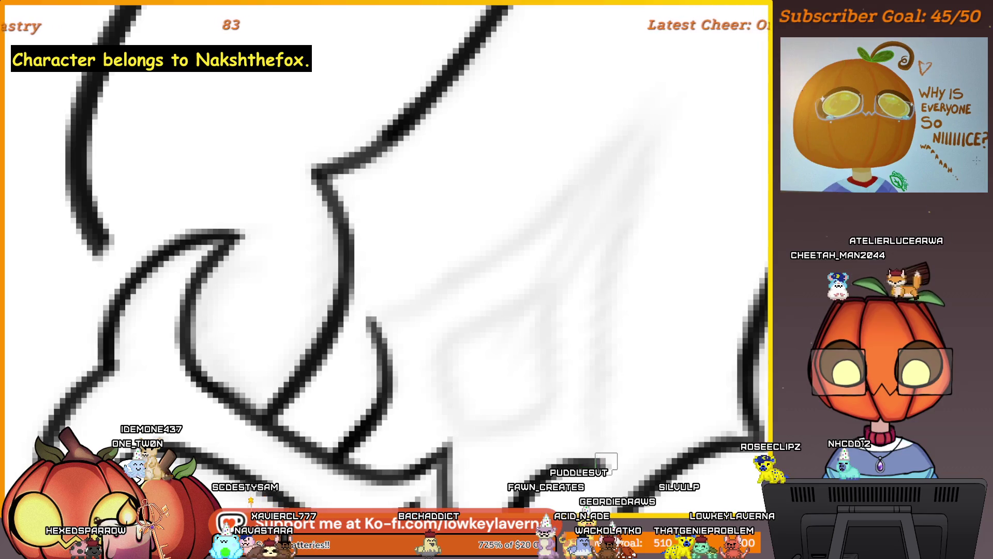
# Try long blade edge strokes and undo the mistaken ones.
pyautogui.moveTo(603, 236); pyautogui.dragTo(650, 313)
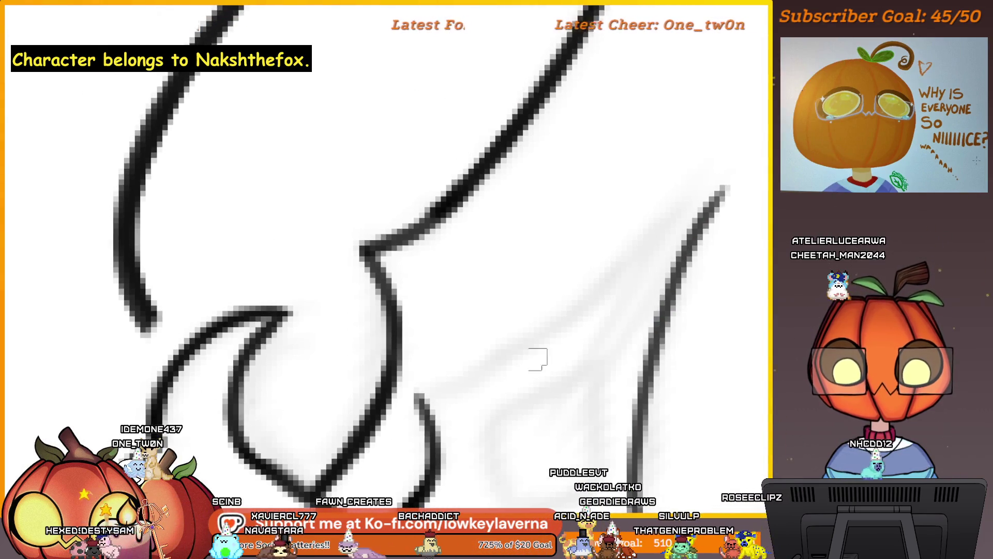
pyautogui.scroll(-4, 614, 288)
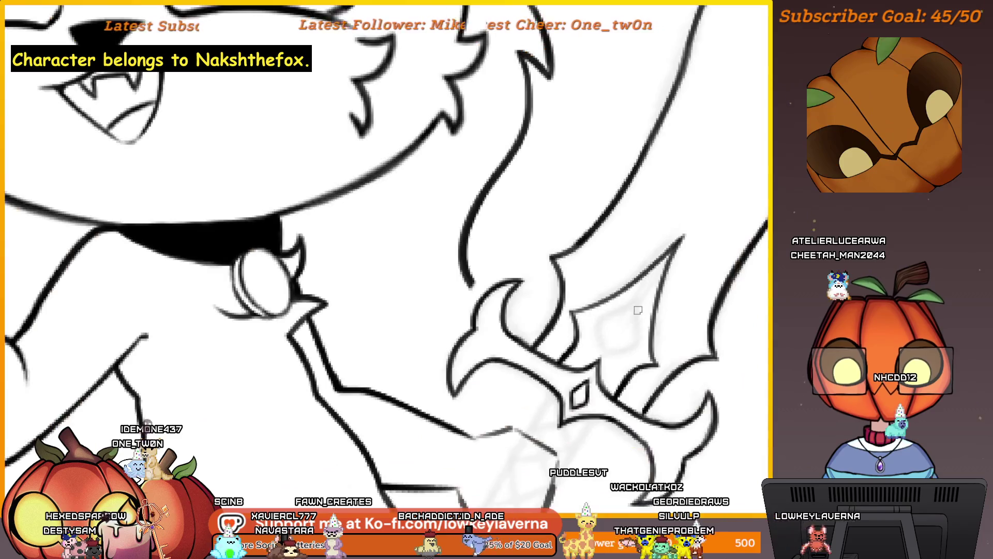
pyautogui.scroll(3, 680, 226)
pyautogui.scroll(1, 681, 226)
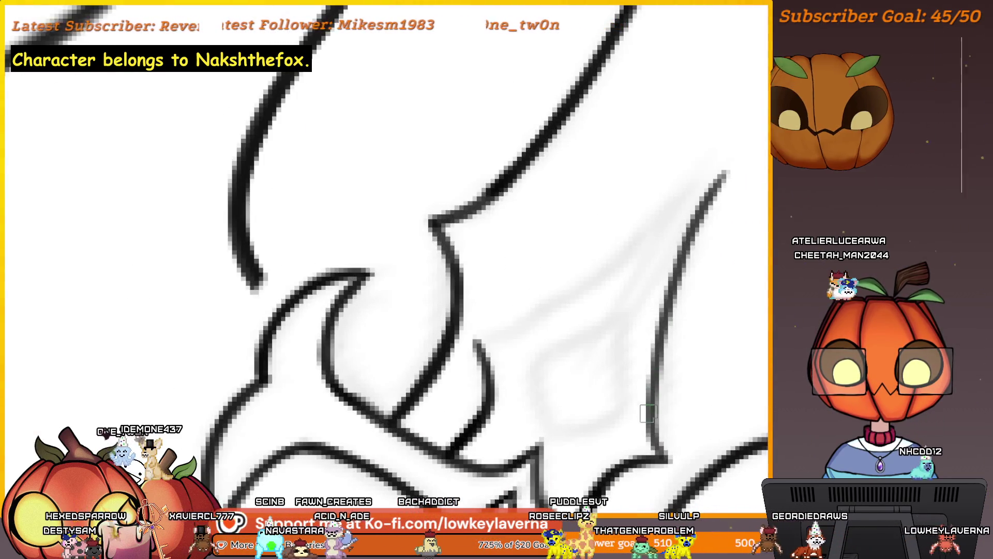
pyautogui.moveTo(718, 192)
pyautogui.mouseDown()
pyautogui.moveTo(526, 336)
pyautogui.moveTo(473, 339)
pyautogui.mouseUp()
pyautogui.hotkey('ctrl', 'z')
pyautogui.moveTo(626, 442); pyautogui.dragTo(560, 387)
pyautogui.hotkey('ctrl', 'z')
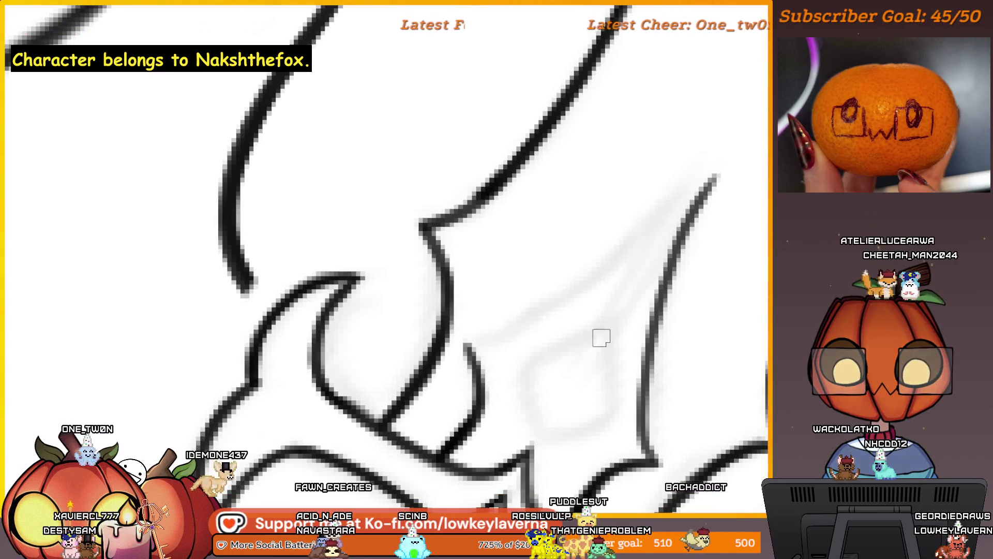
# Mirror the canvas view to check the lines and erase stray bits of the blade stroke.
pyautogui.press('m')
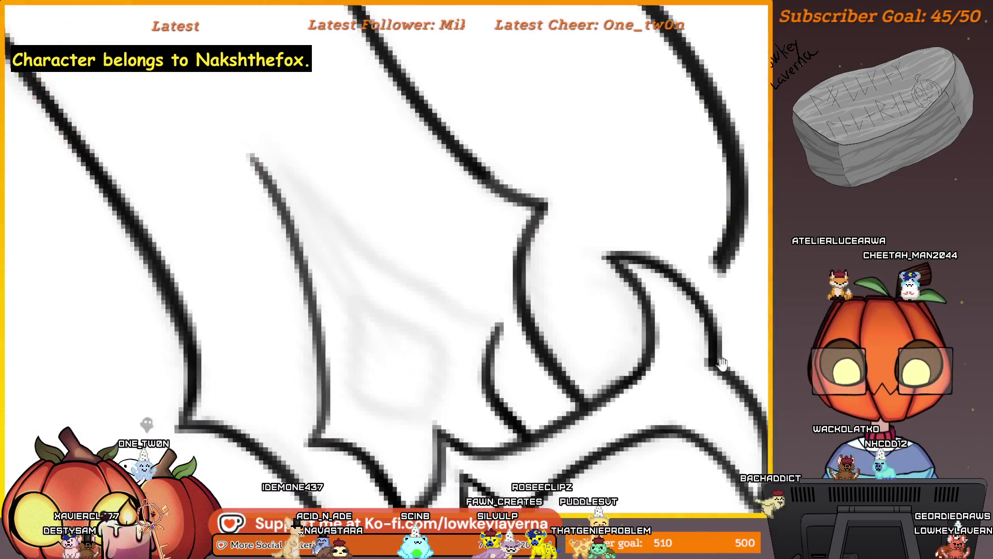
pyautogui.moveTo(503, 368)
pyautogui.mouseDown()
pyautogui.moveTo(501, 308)
pyautogui.moveTo(573, 333)
pyautogui.mouseUp()
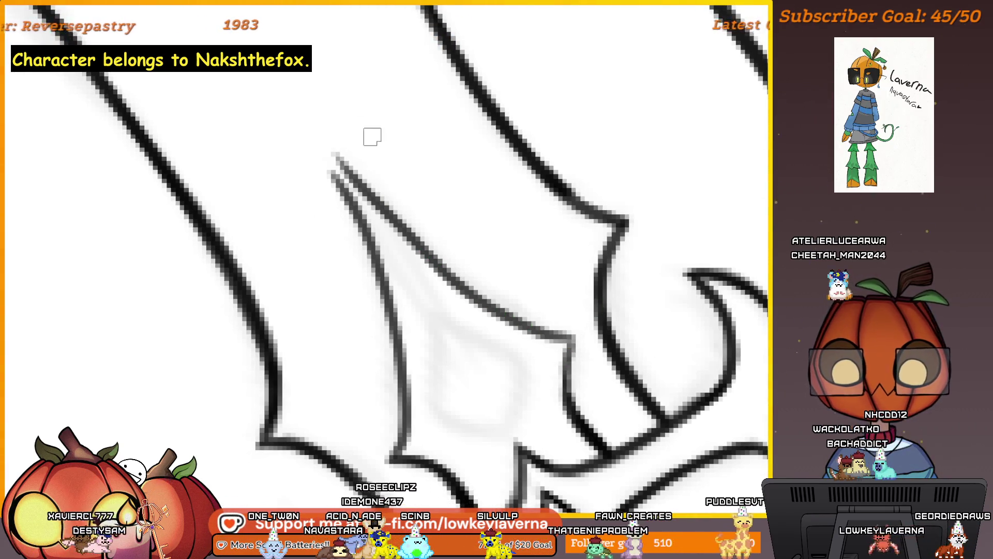
pyautogui.scroll(-5, 514, 257)
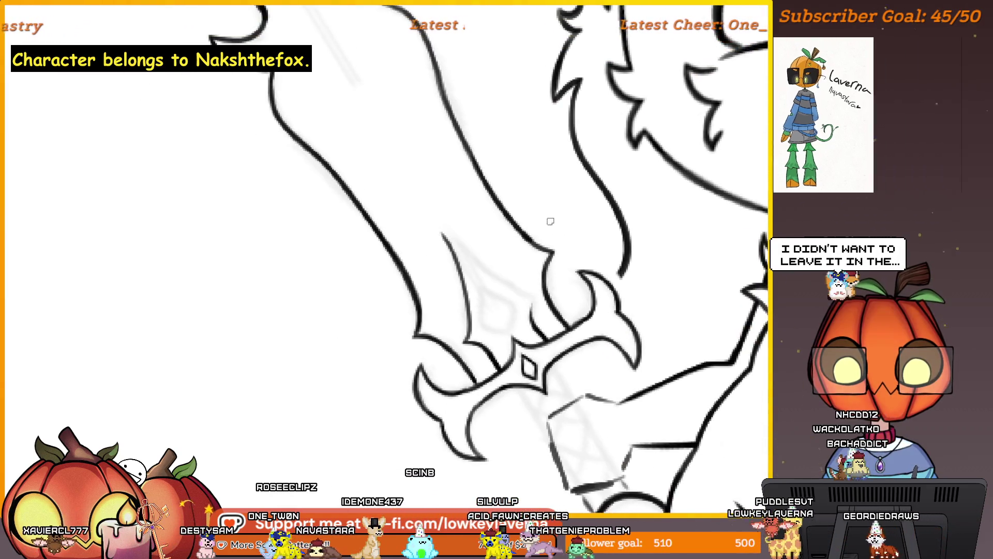
pyautogui.scroll(5, 522, 317)
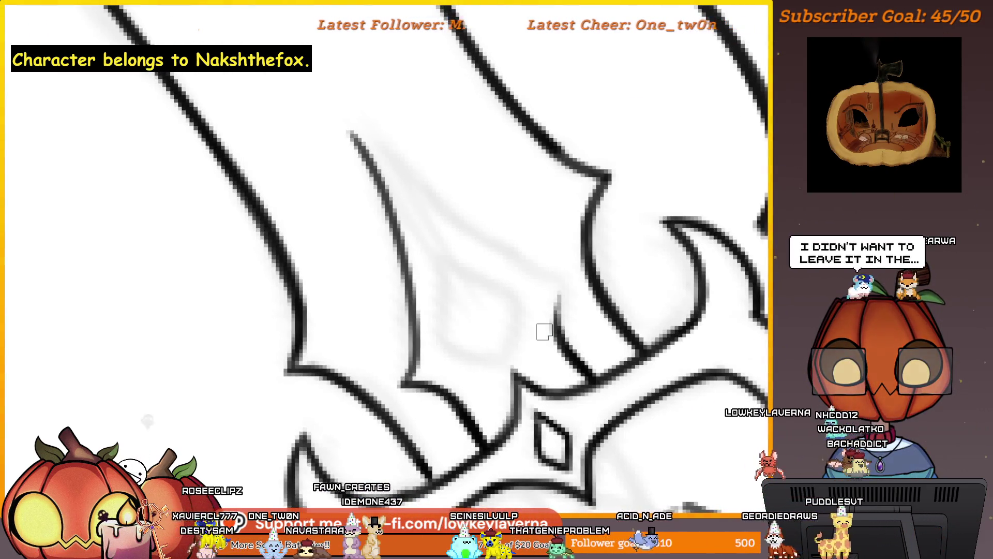
pyautogui.moveTo(563, 301); pyautogui.dragTo(571, 337)
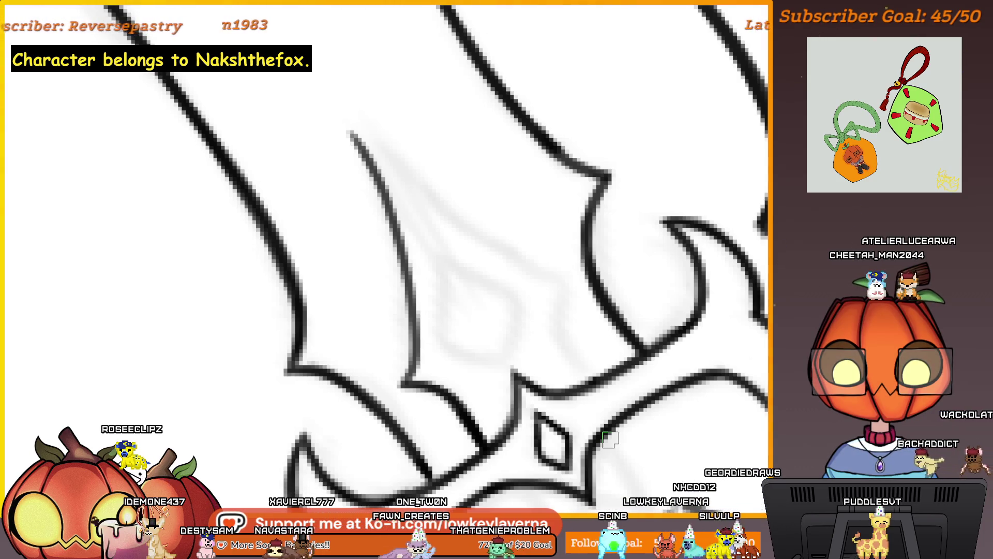
pyautogui.moveTo(603, 416)
pyautogui.mouseDown()
pyautogui.moveTo(656, 374)
pyautogui.moveTo(605, 378)
pyautogui.mouseUp()
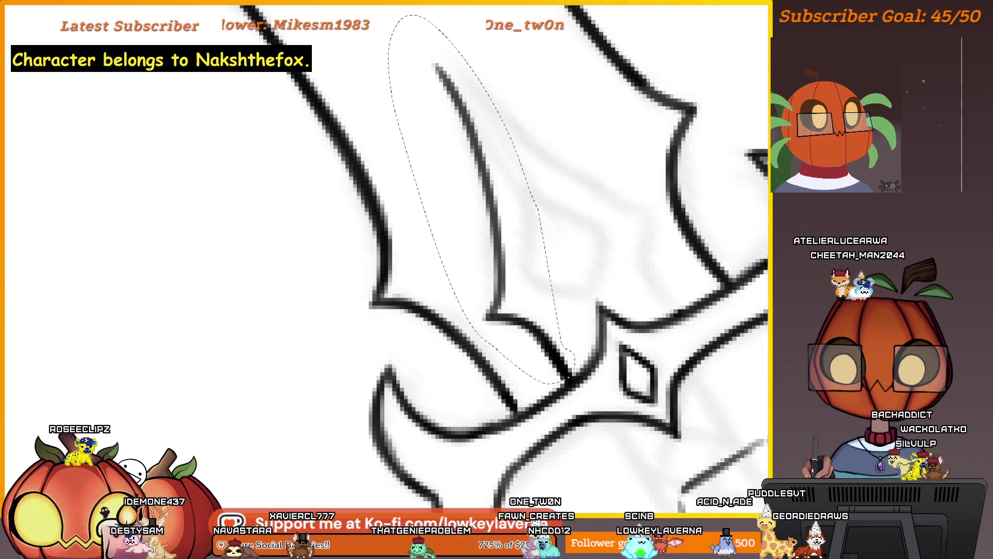
# Duplicate the lassoed blade edge stroke and flip the copy horizontally.
pyautogui.hotkey('ctrl', 't')
pyautogui.press('Return')
pyautogui.hotkey('ctrl', 'd')
pyautogui.hotkey('ctrl', 't')
pyautogui.rightClick(553, 332)
pyautogui.click(627, 427)
# Rotate and nudge the mirrored stroke into place along the sword blade.
pyautogui.moveTo(561, 346)
pyautogui.mouseDown()
pyautogui.moveTo(614, 217)
pyautogui.moveTo(638, 193)
pyautogui.moveTo(645, 222)
pyautogui.moveTo(660, 214)
pyautogui.mouseUp()
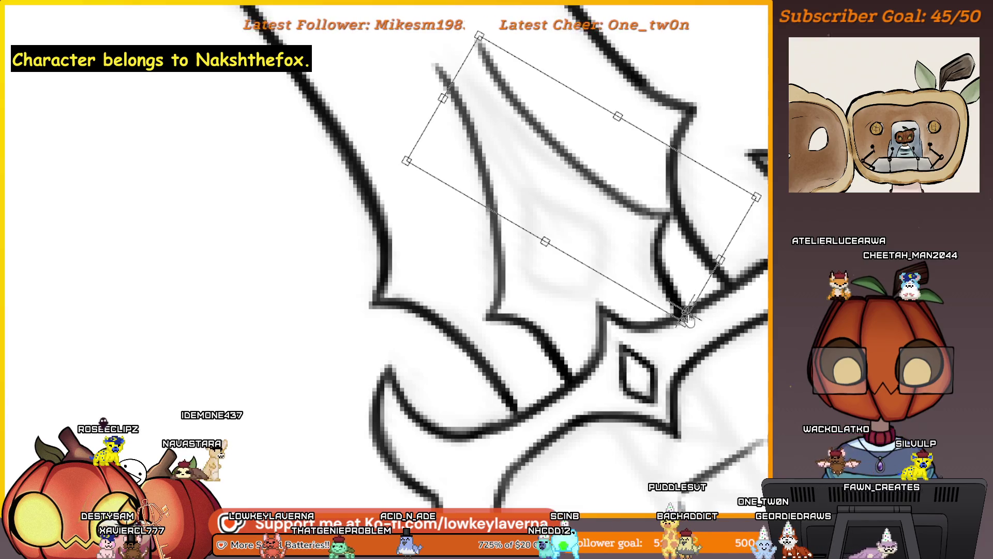
pyautogui.scroll(-2, 667, 274)
pyautogui.scroll(2, 646, 336)
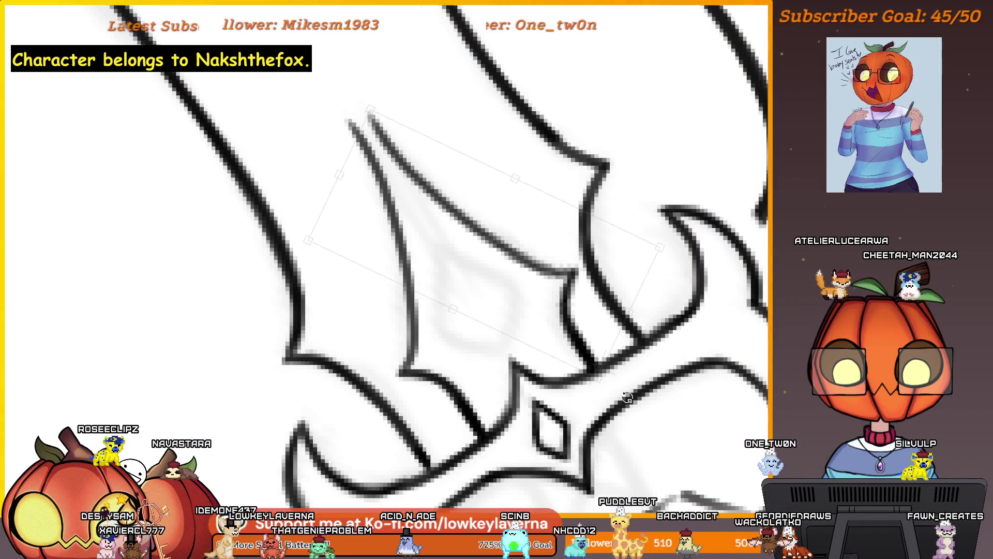
pyautogui.moveTo(627, 397); pyautogui.dragTo(595, 357)
pyautogui.moveTo(595, 311)
pyautogui.mouseDown()
pyautogui.moveTo(572, 302)
pyautogui.moveTo(554, 272)
pyautogui.moveTo(585, 331)
pyautogui.moveTo(585, 310)
pyautogui.mouseUp()
pyautogui.scroll(-3, 604, 278)
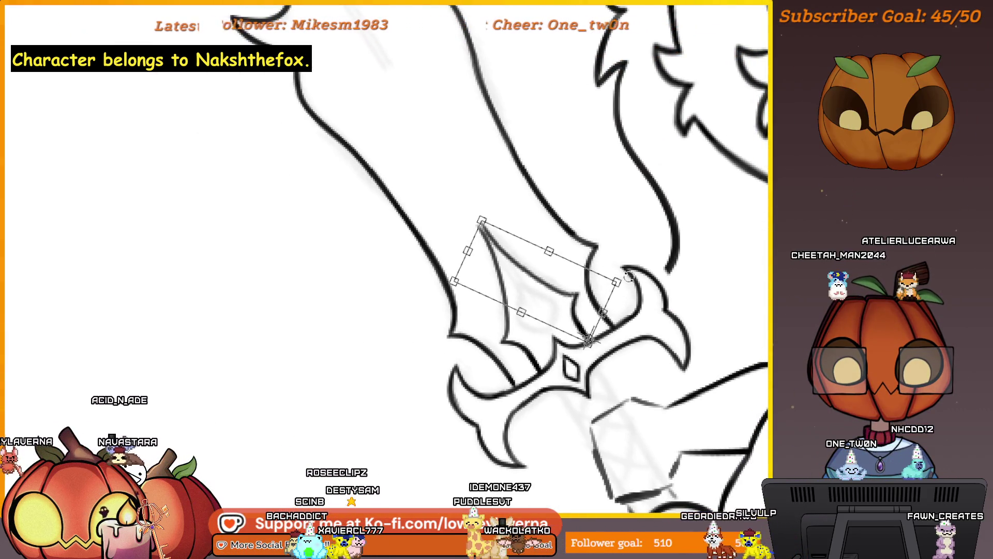
pyautogui.scroll(-3, 626, 266)
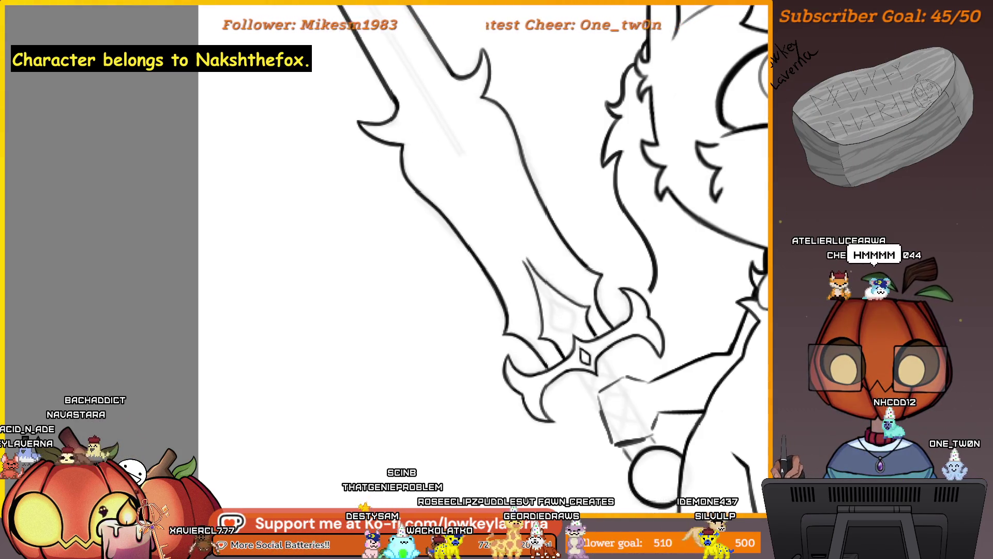
pyautogui.moveTo(244, 149)
pyautogui.mouseDown()
pyautogui.moveTo(497, 142)
pyautogui.moveTo(667, 353)
pyautogui.moveTo(355, 348)
pyautogui.moveTo(332, 405)
pyautogui.mouseUp()
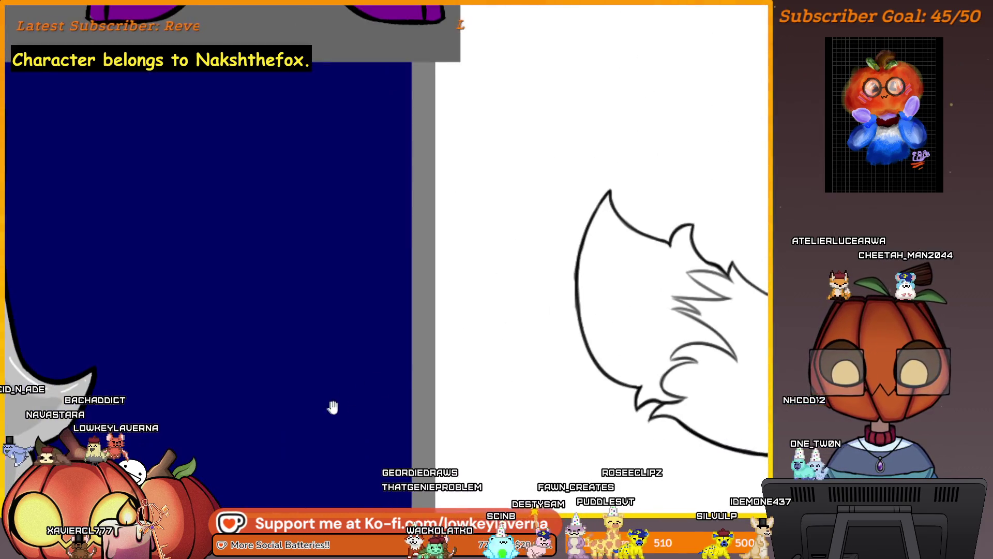
pyautogui.scroll(-3, 388, 343)
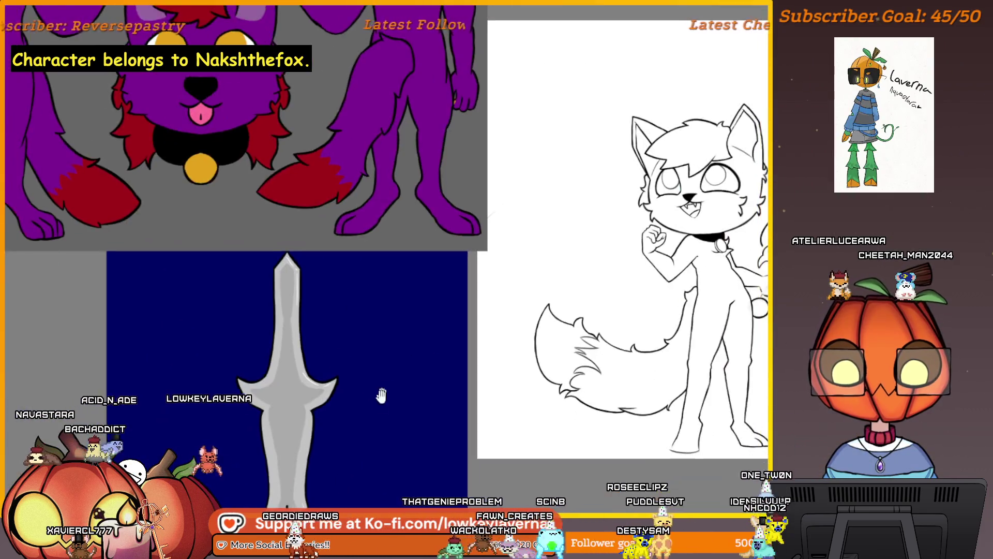